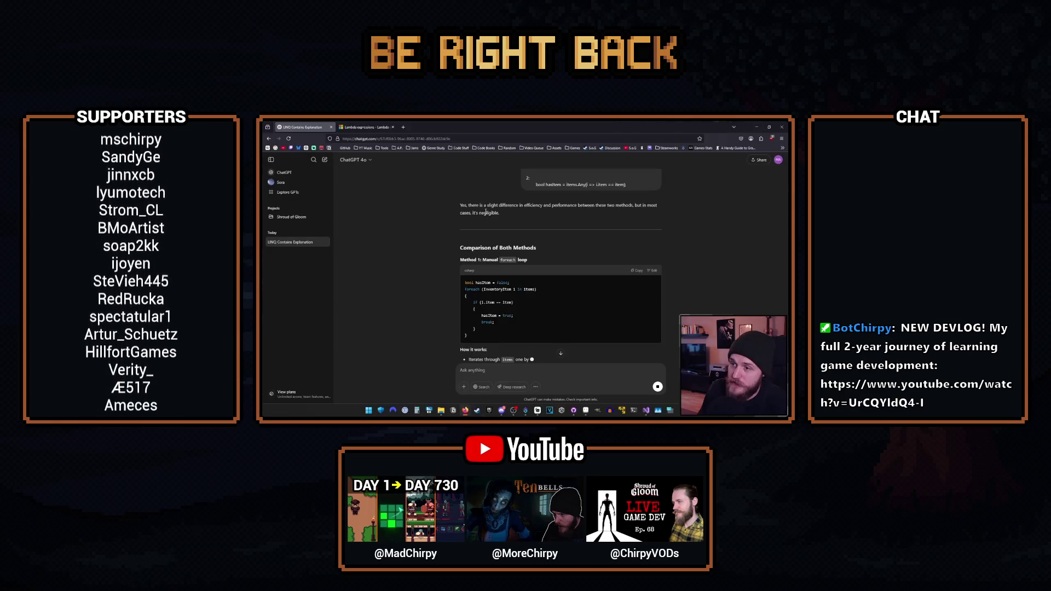
Search Google for 'negligible', taken from the ChatGPT answer, in a new tab.
double_click(488, 213)
right_click(489, 212)
click(500, 256)
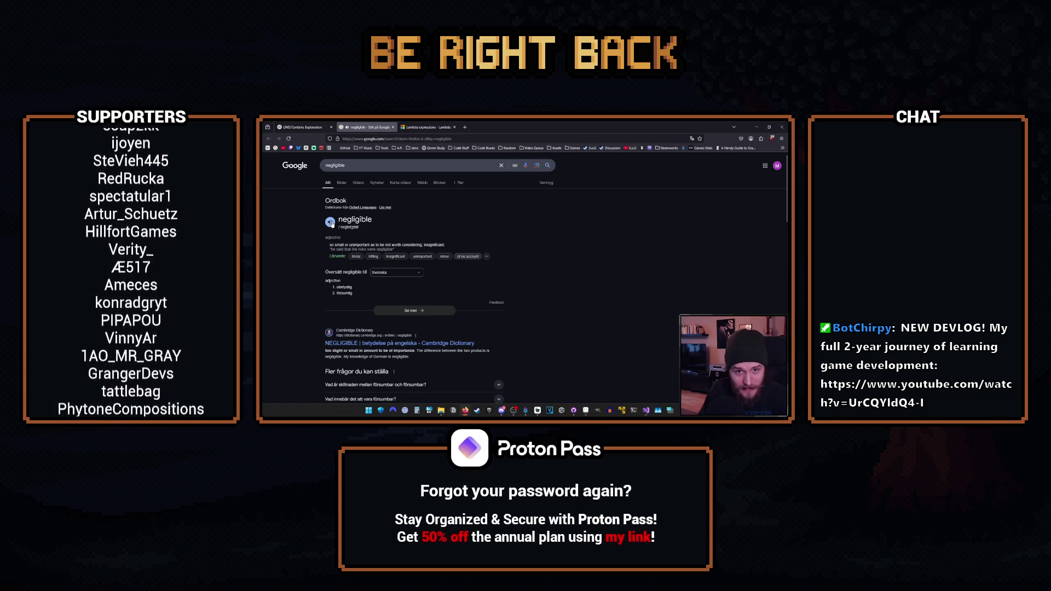
Play the pronunciation of 'negligible', then close the Google results tab.
click(331, 223)
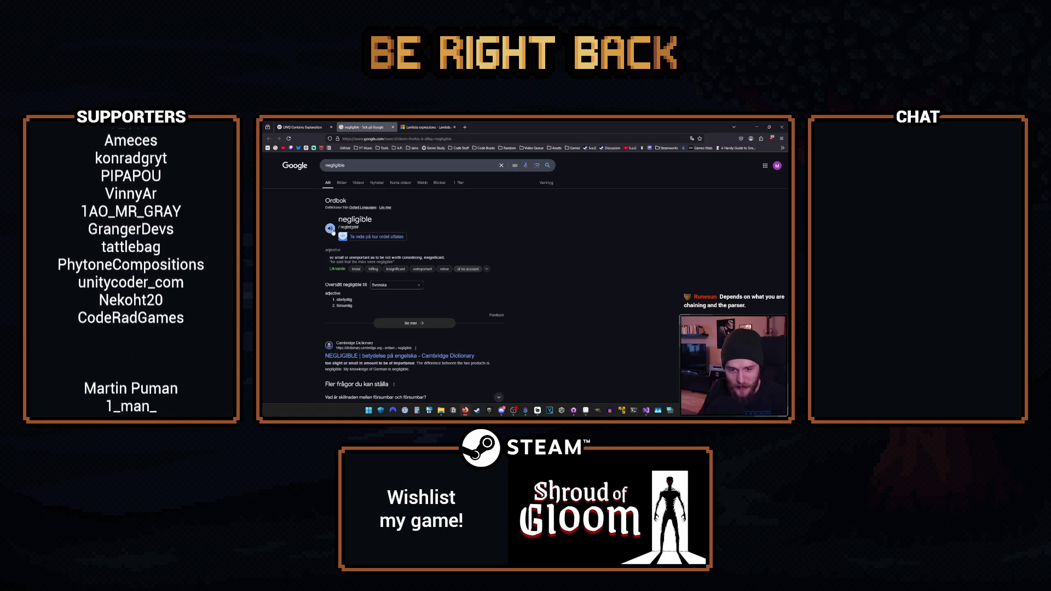
click(393, 128)
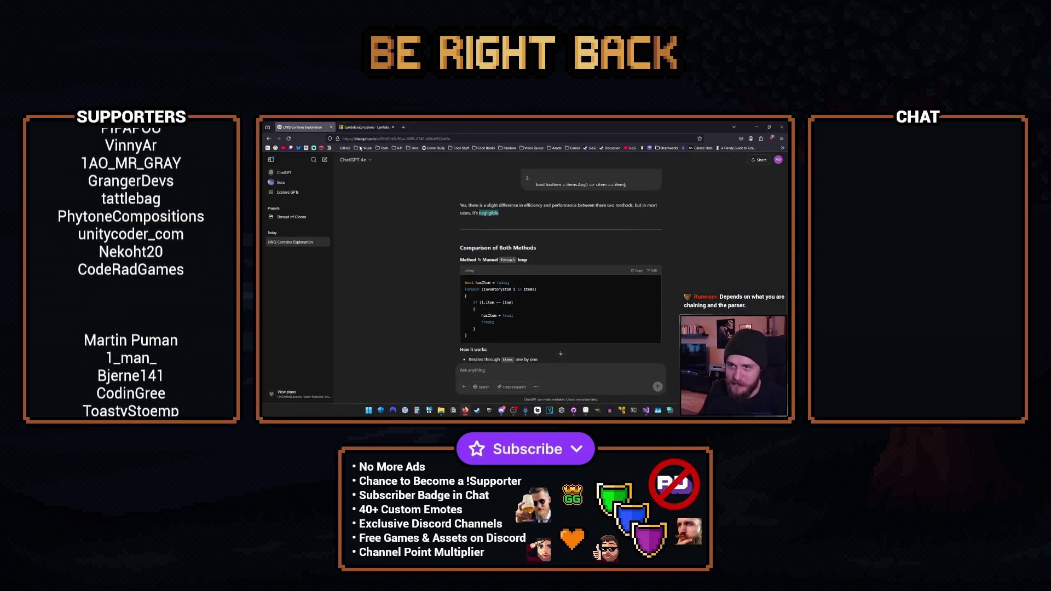
scroll(453, 274, down, 3)
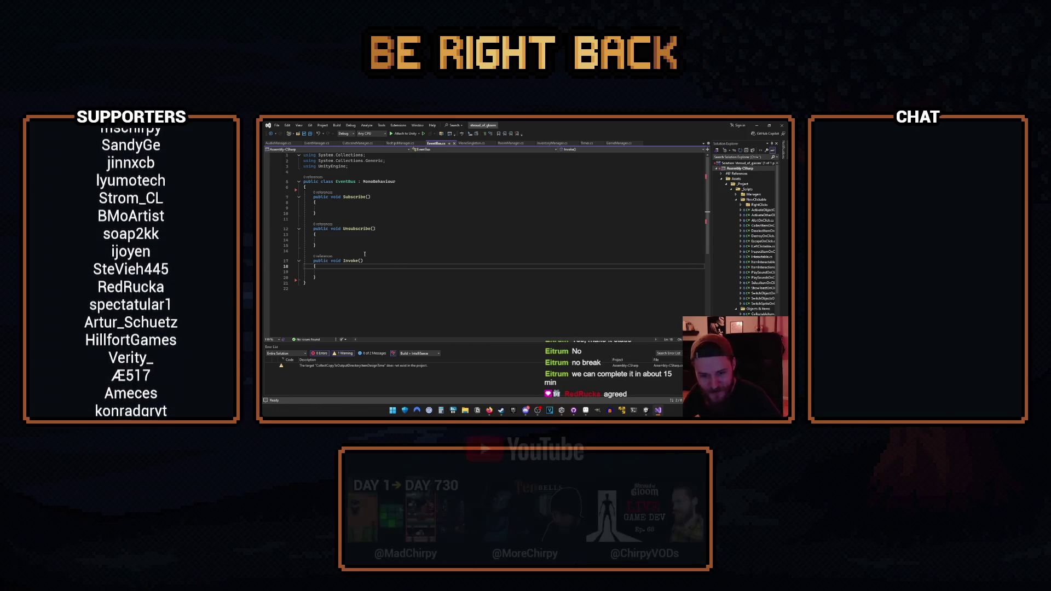
Insert 'static' on line 5 so it reads 'public static class EventBus'.
click(322, 181)
text(atic)
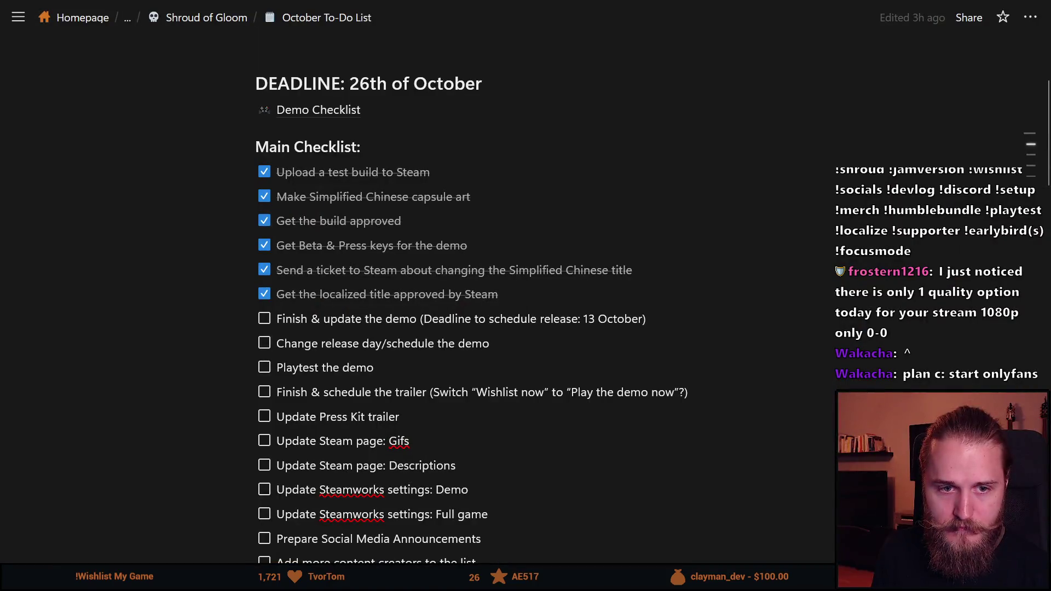
Scroll the Notion October To-Do List down to the Main Checklist.
scroll(106, 204, down, 2)
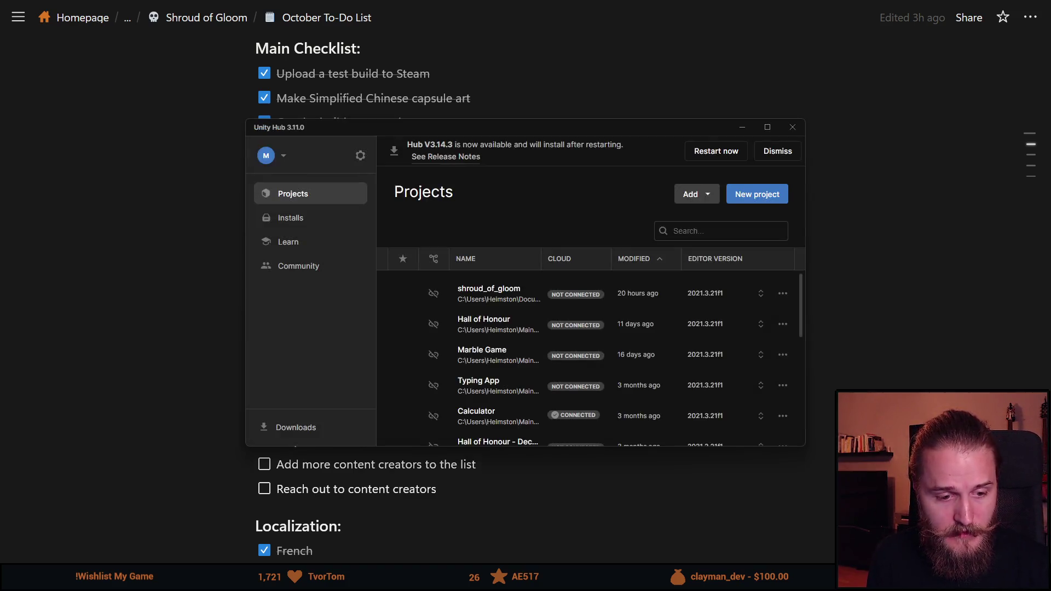
Drag the Unity Hub projects window aside by its title bar.
mouse_move(566, 129)
mouse_down()
mouse_move(523, 176)
mouse_move(0, 181)
mouse_up()
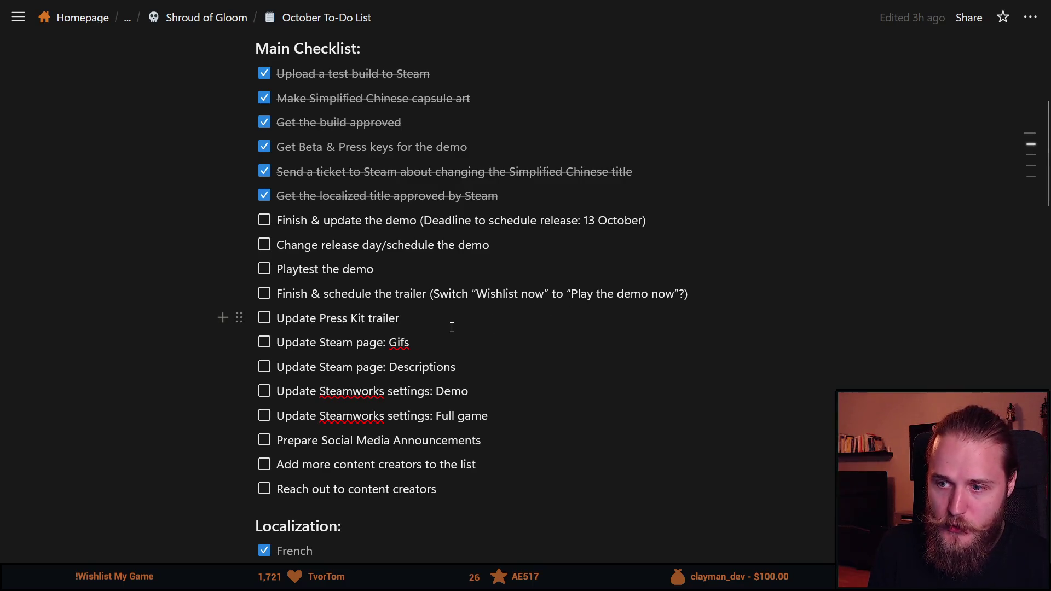
Select the 'Playtest the demo' and 'Finish & update the demo' checklist items.
click(409, 267)
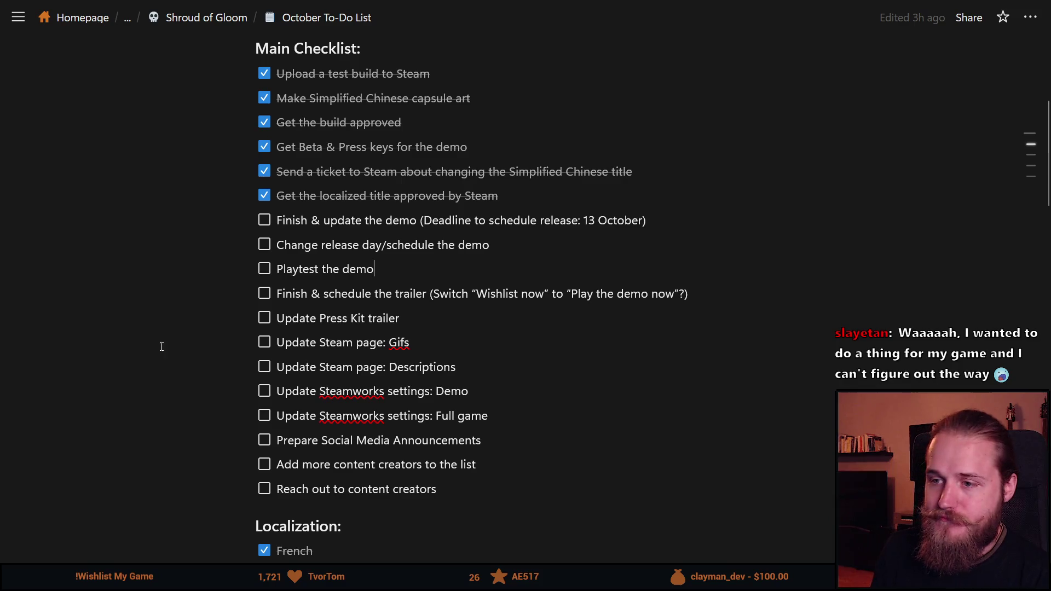
triple_click(403, 220)
click(363, 255)
click(383, 220)
triple_click(383, 220)
click(384, 220)
scroll(384, 221, down, 20)
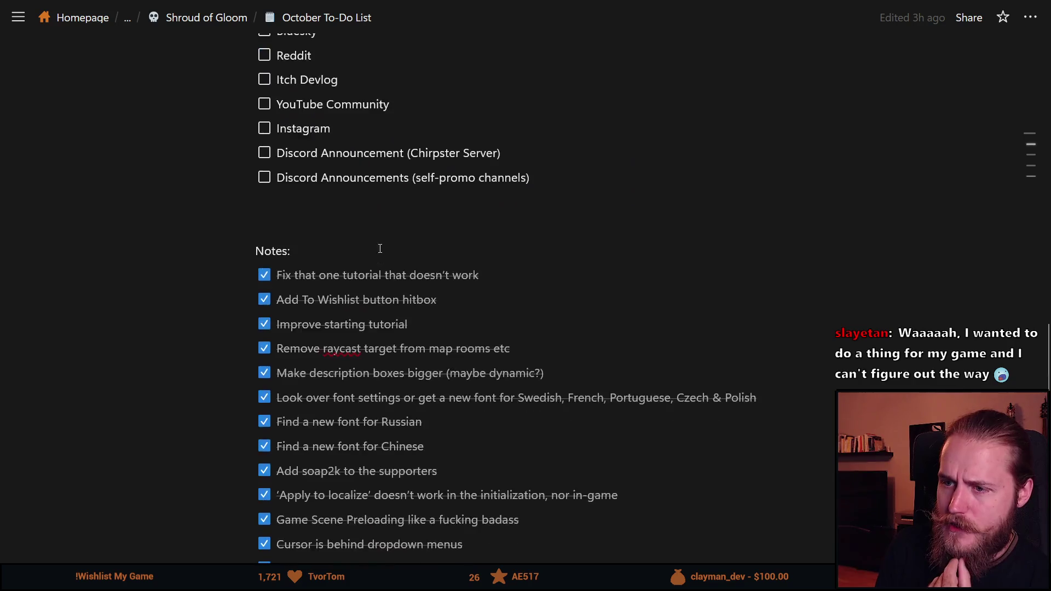
Add 'Async' and 'async' to the spelling dictionary from the Test Async Scene loading item.
triple_click(352, 329)
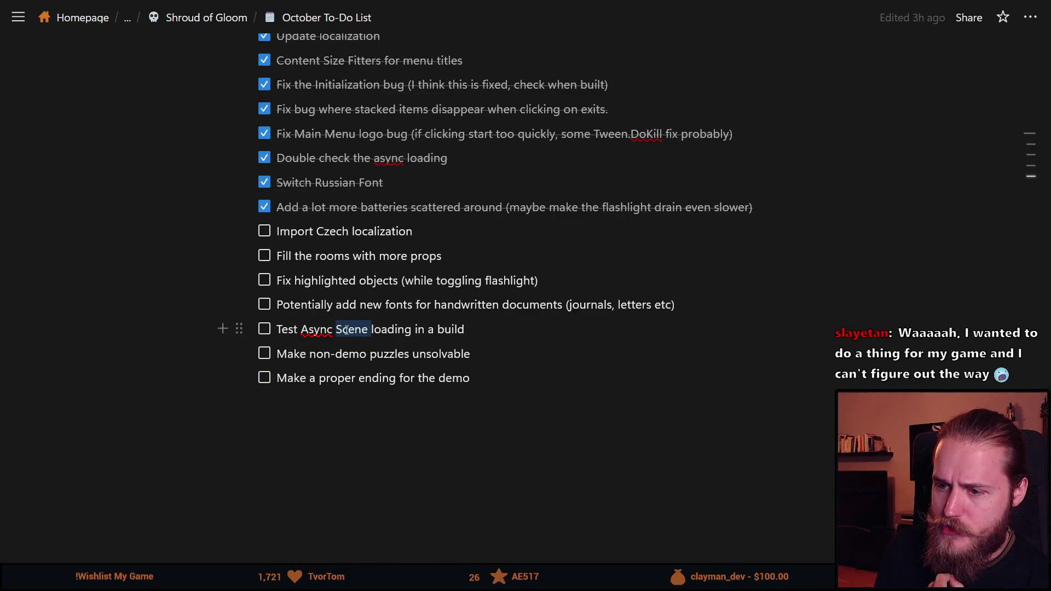
right_click(320, 336)
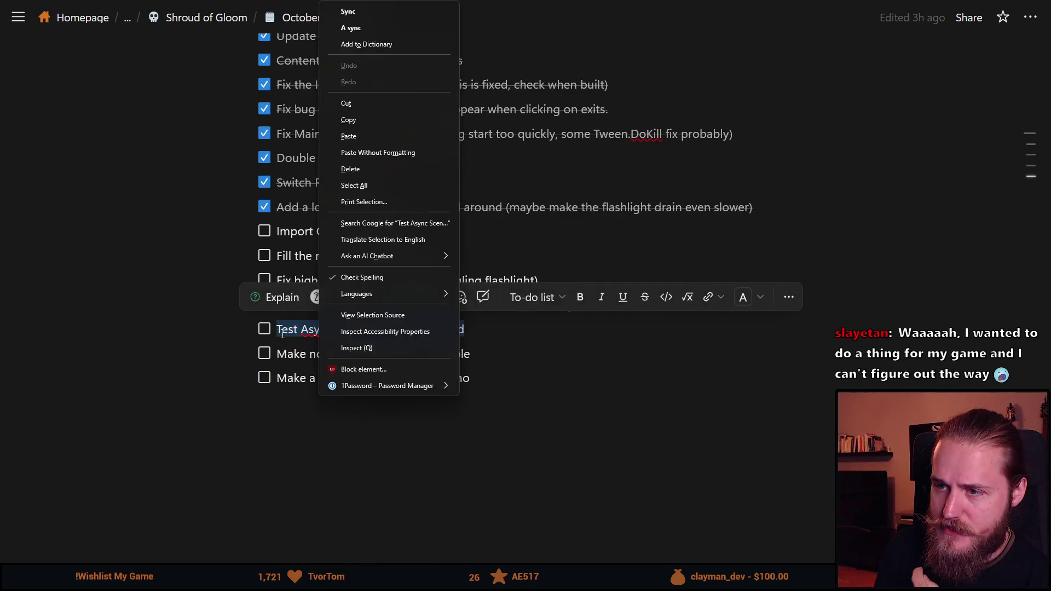
click(373, 45)
right_click(394, 164)
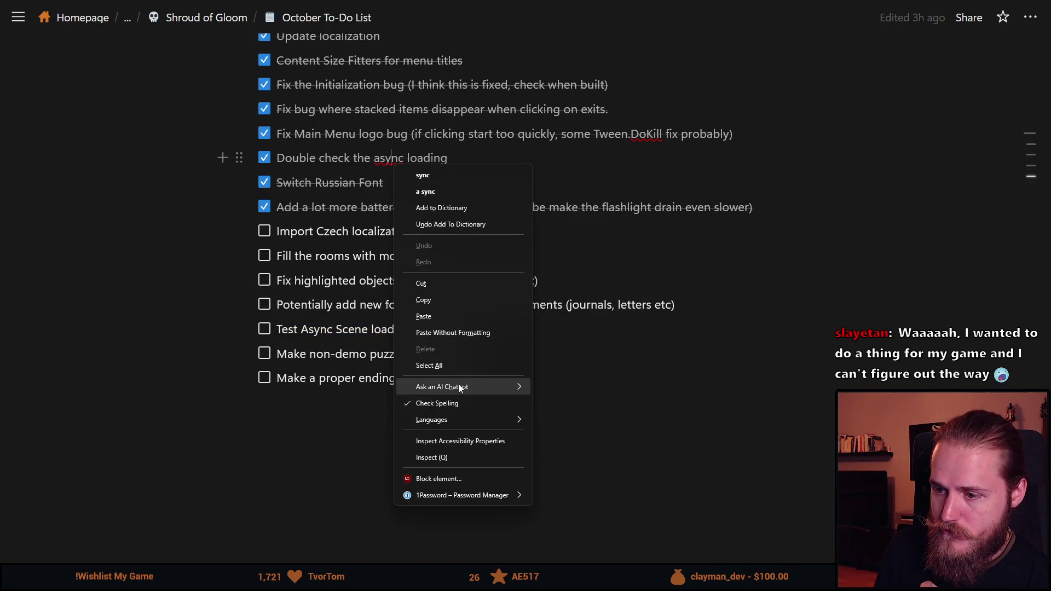
click(441, 207)
Review the trailer checklist item by selecting its opening words.
scroll(491, 371, up, 4)
scroll(491, 371, up, 20)
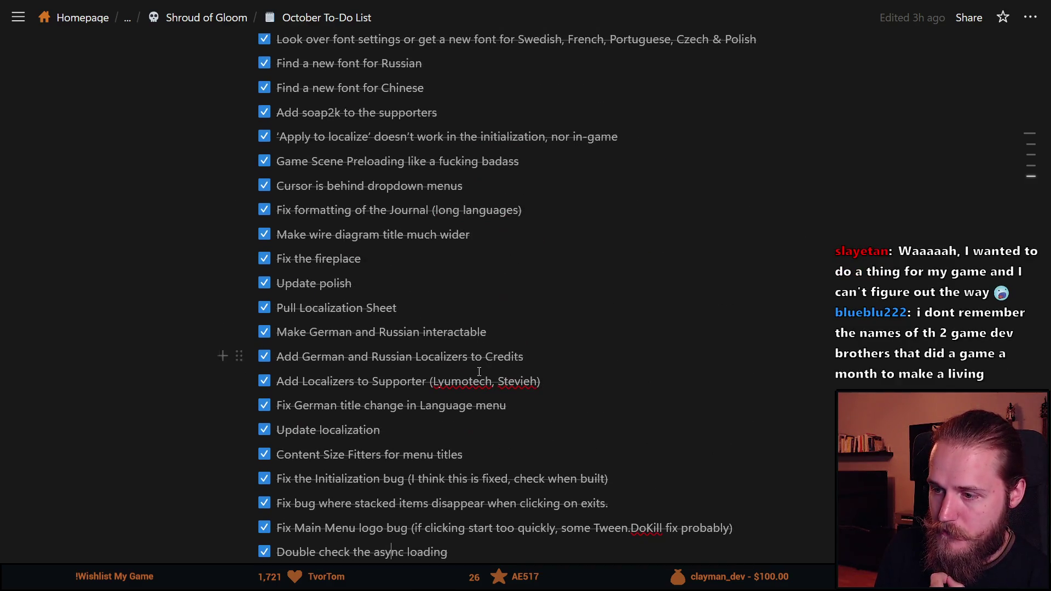
scroll(344, 334, up, 10)
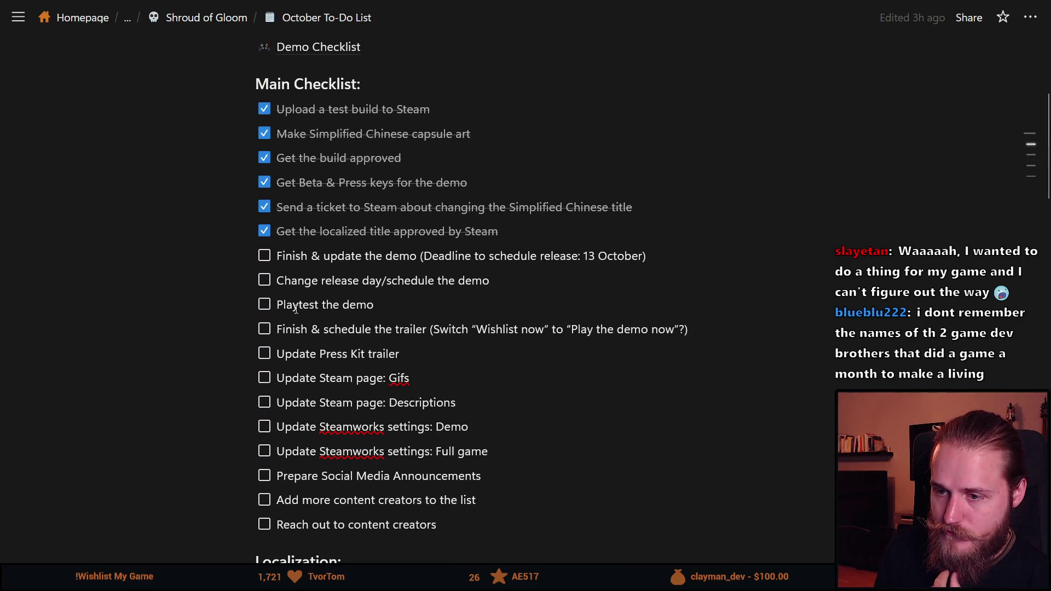
scroll(296, 309, down, 3)
double_click(331, 108)
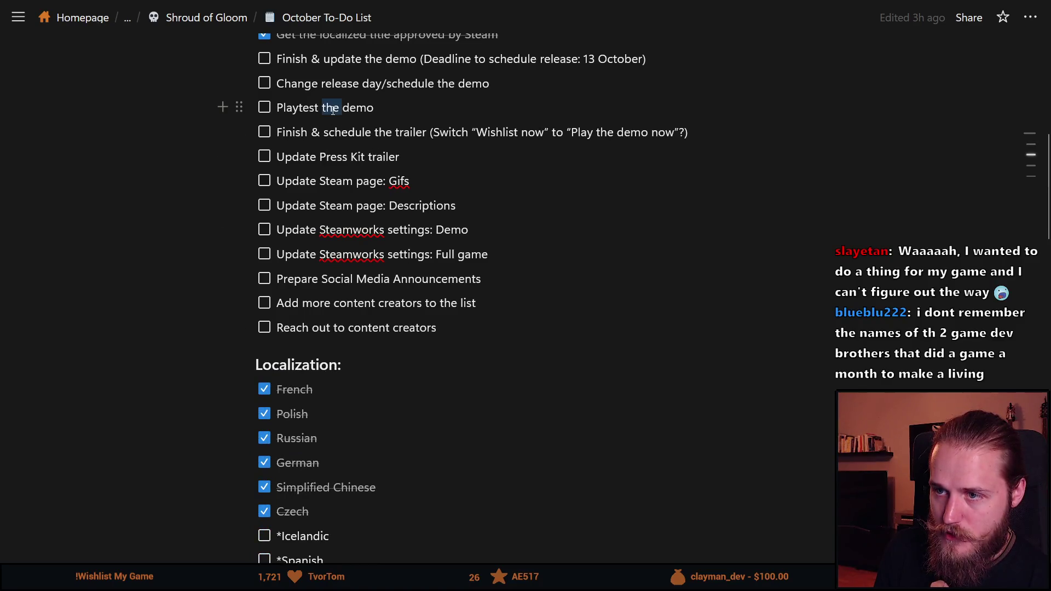
triple_click(332, 108)
click(350, 132)
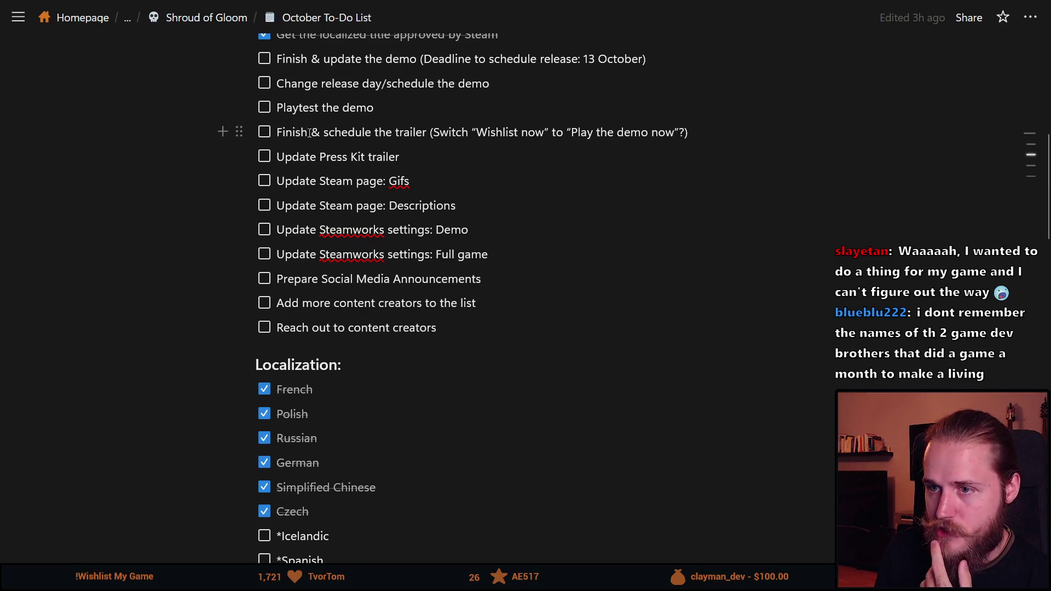
drag(285, 133, 461, 133)
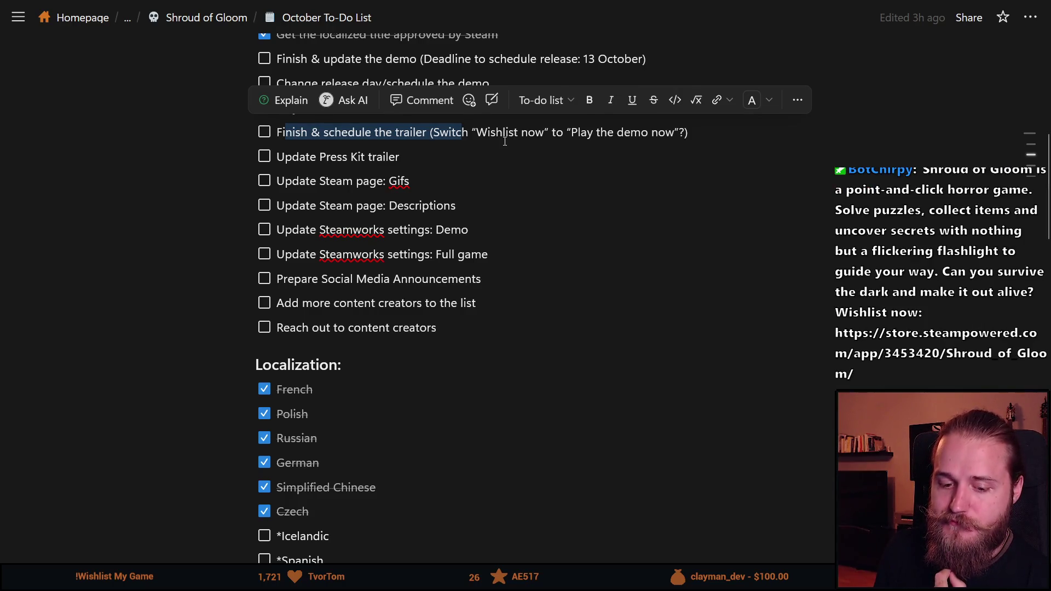
click(372, 137)
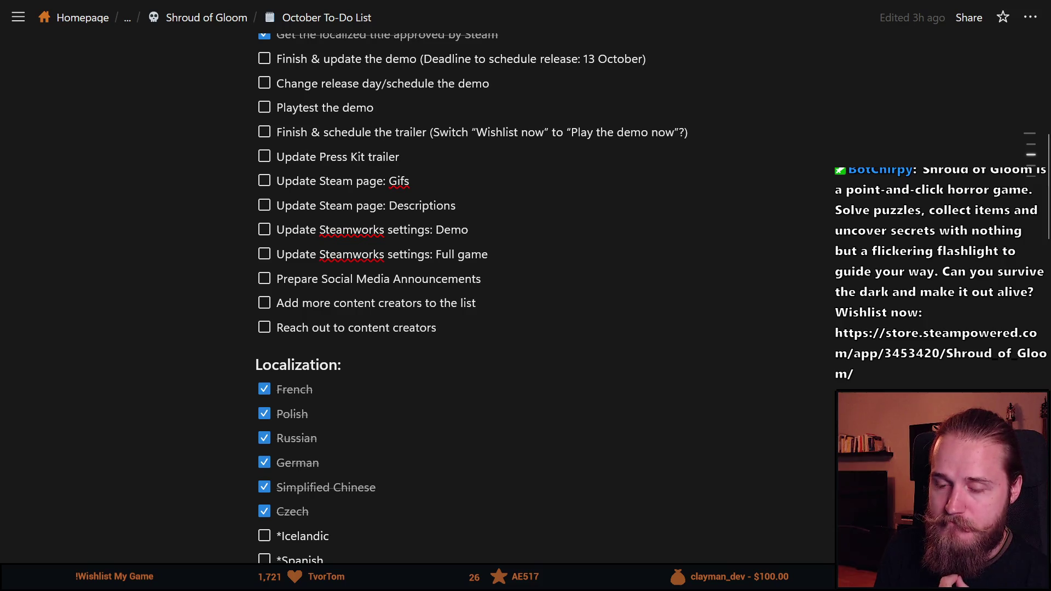
Review the Steamworks settings and Update Steam page items, then switch to the Steam store page.
scroll(305, 235, down, 2)
scroll(305, 234, down, 2)
scroll(304, 235, up, 4)
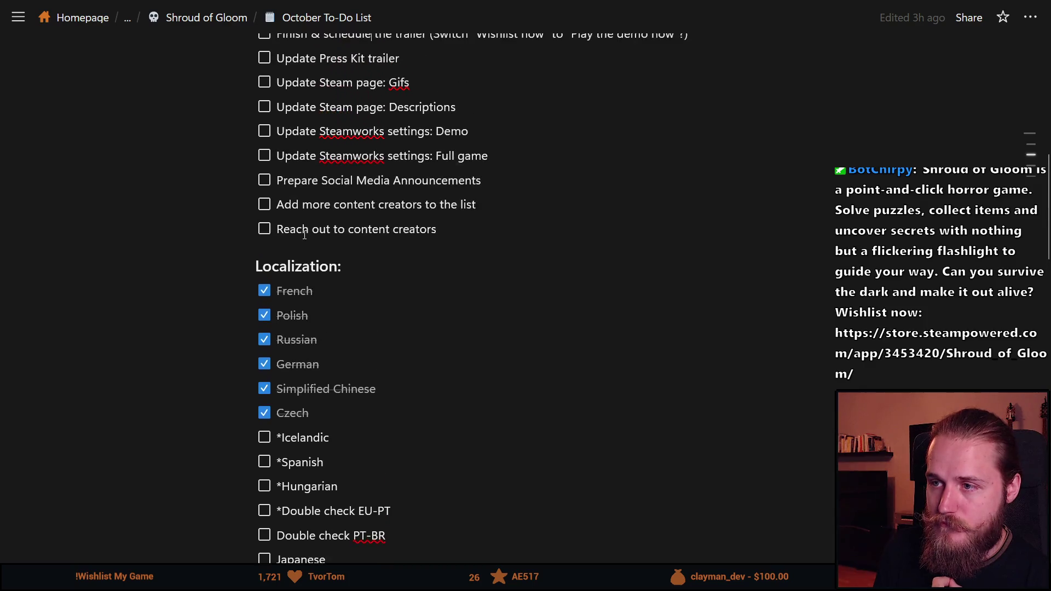
mouse_move(494, 254)
mouse_down()
mouse_move(466, 230)
mouse_move(284, 230)
mouse_up()
click(366, 221)
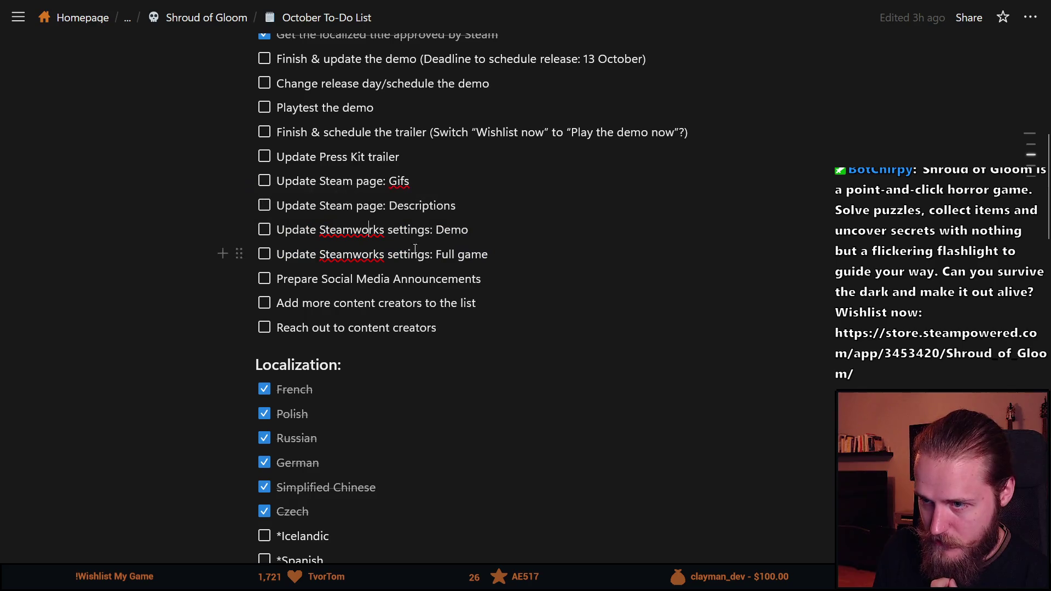
drag(463, 212, 278, 184)
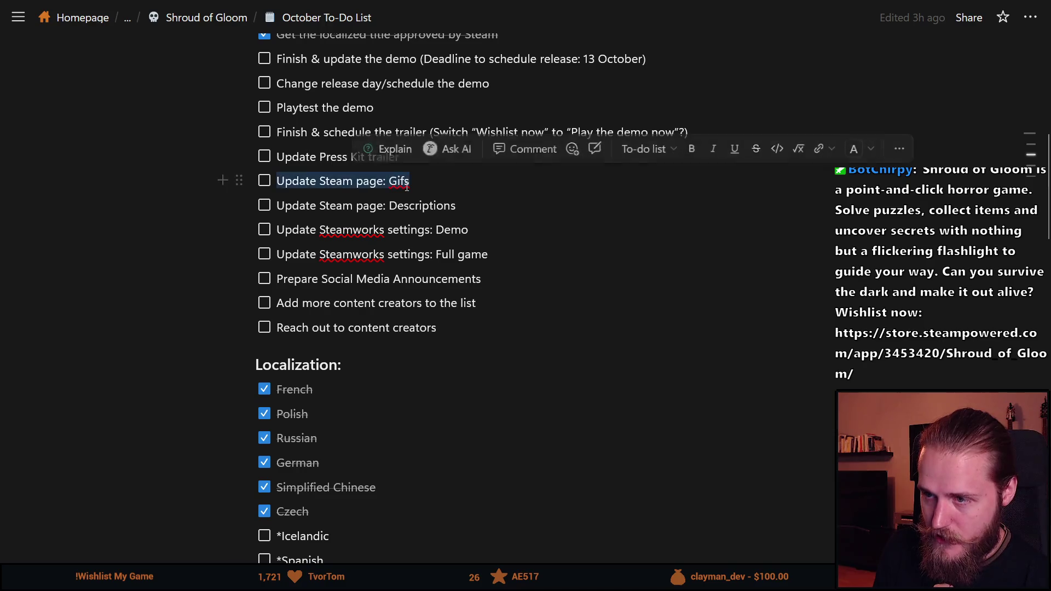
click(440, 188)
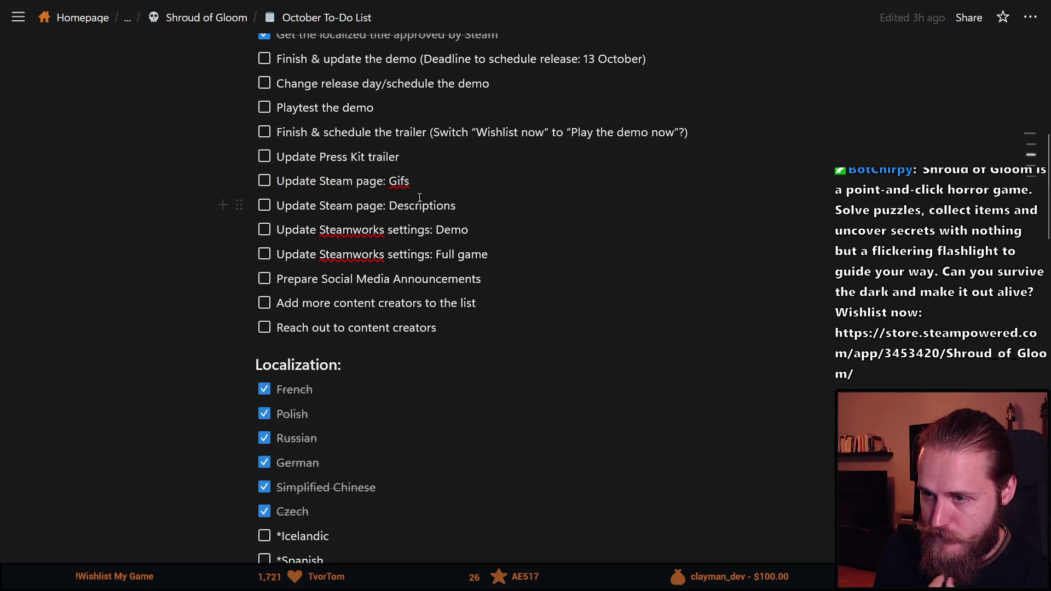
scroll(543, 203, down, 2)
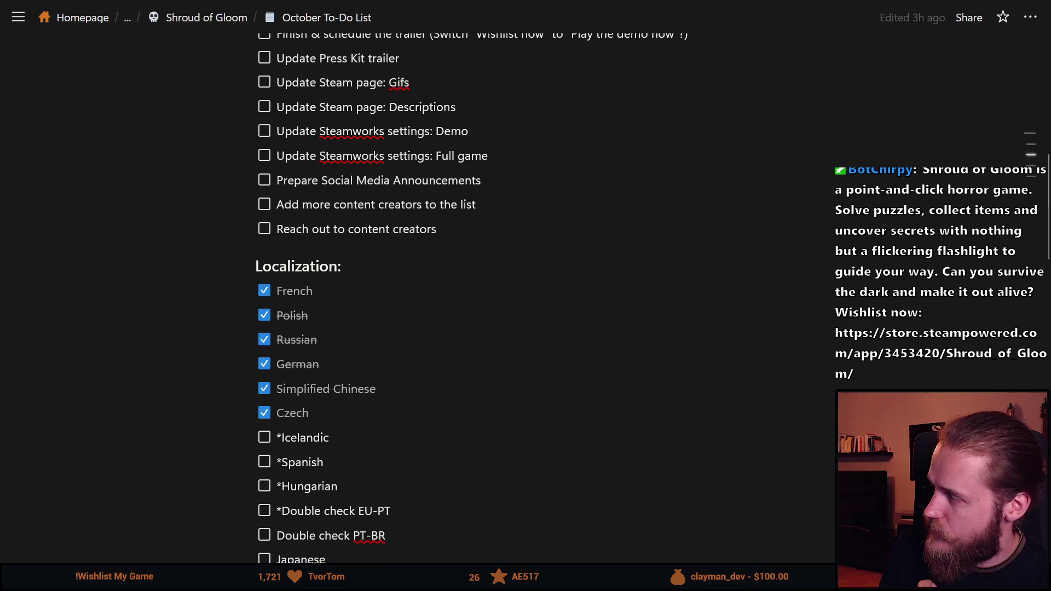
key(alt+Tab)
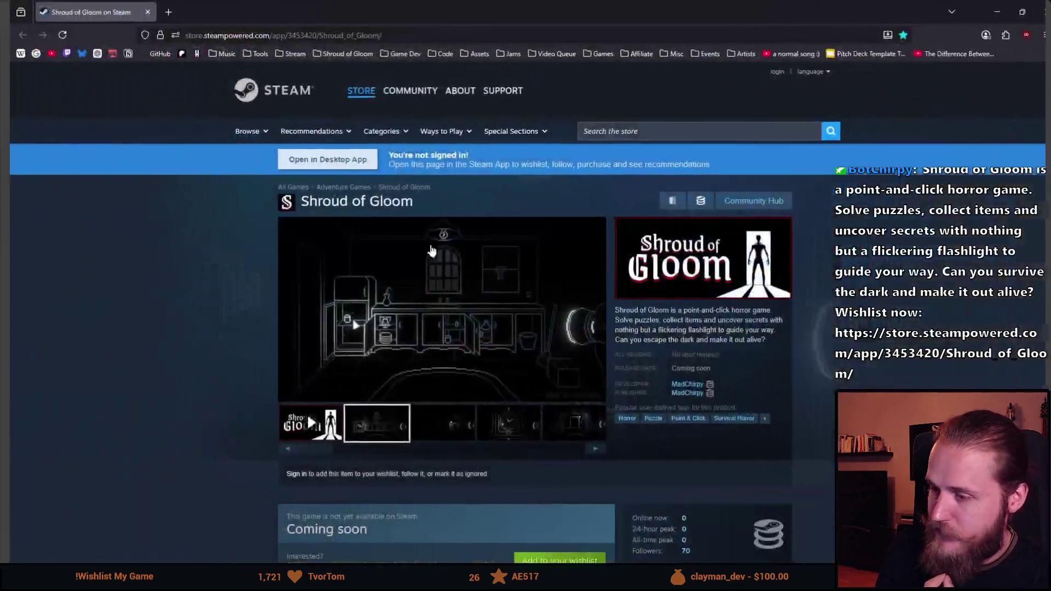
Scroll through Shroud of Gloom's About This Game and trailers, then return to Notion.
scroll(330, 335, down, 10)
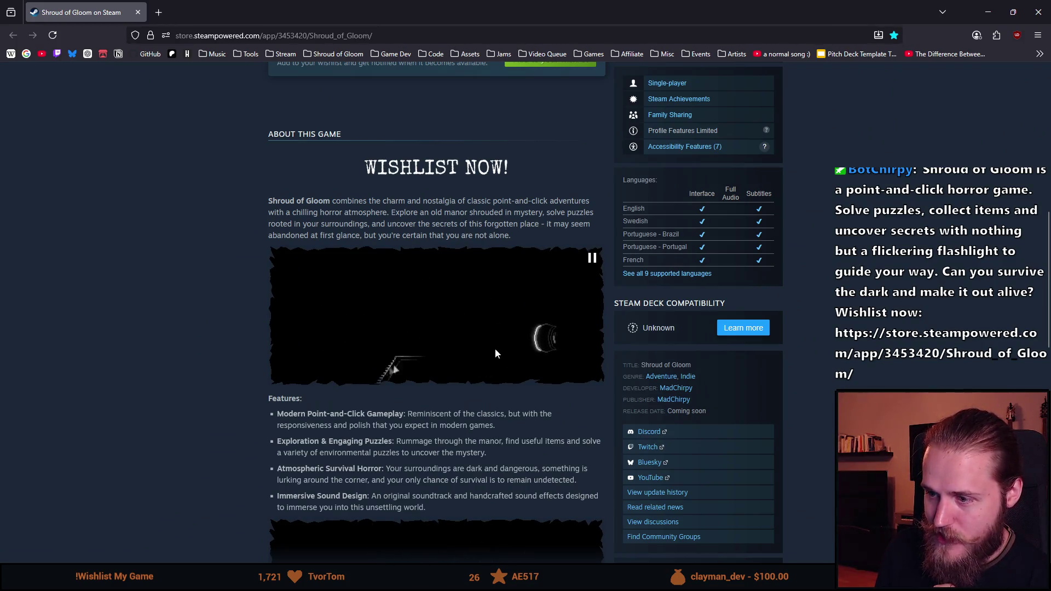
scroll(376, 374, down, 3)
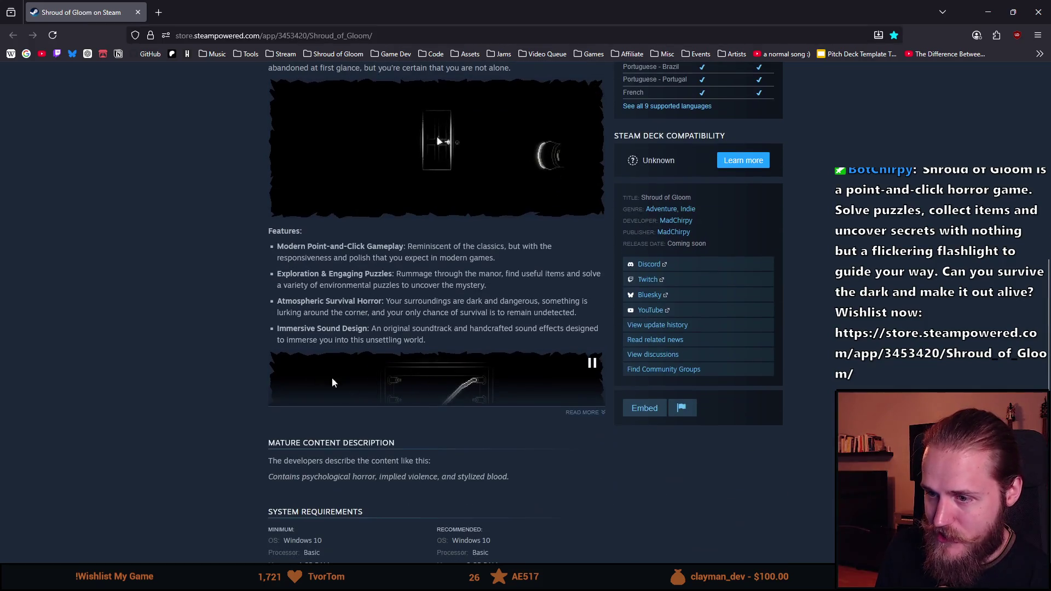
scroll(459, 404, down, 1)
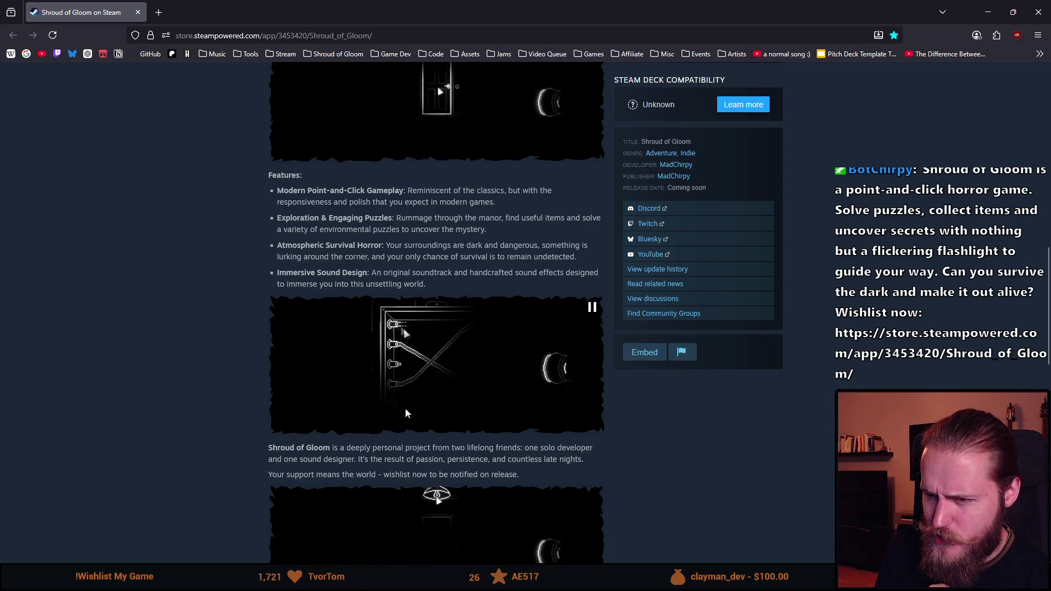
scroll(352, 392, down, 4)
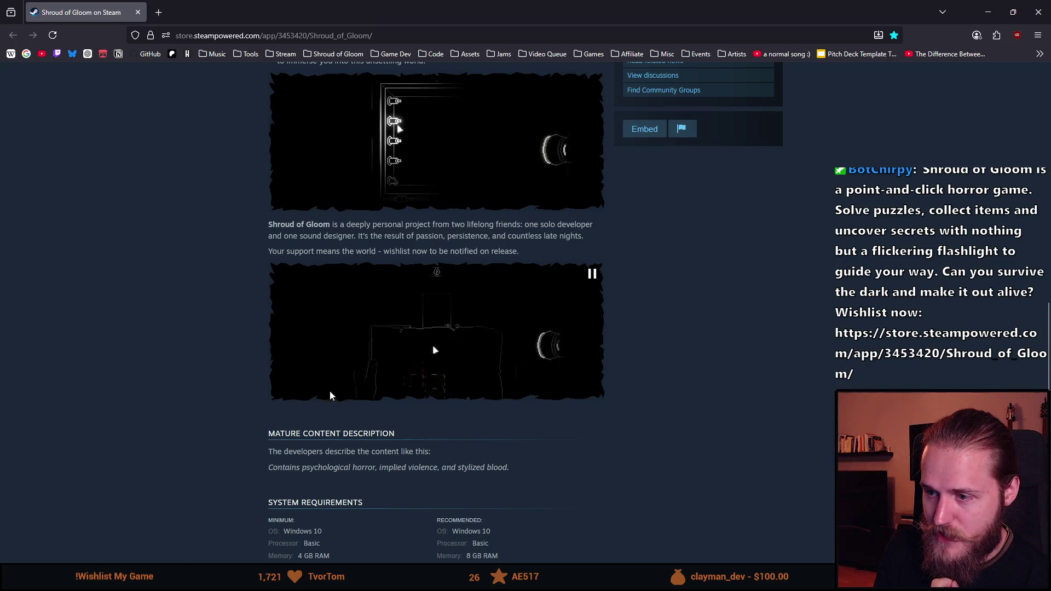
scroll(329, 390, up, 5)
scroll(310, 398, up, 15)
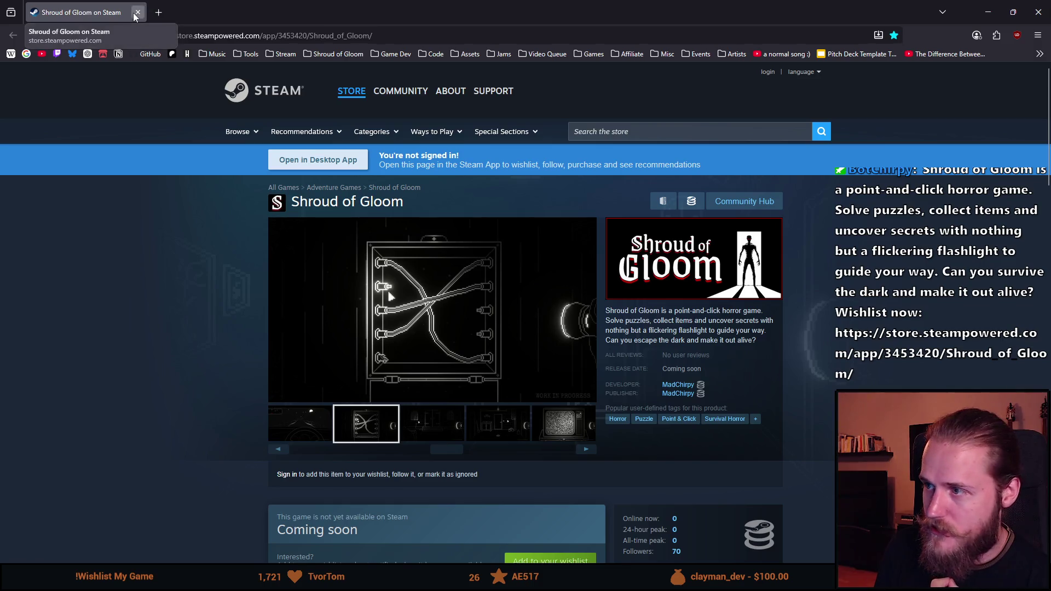
key(alt+Tab)
scroll(154, 296, down, 4)
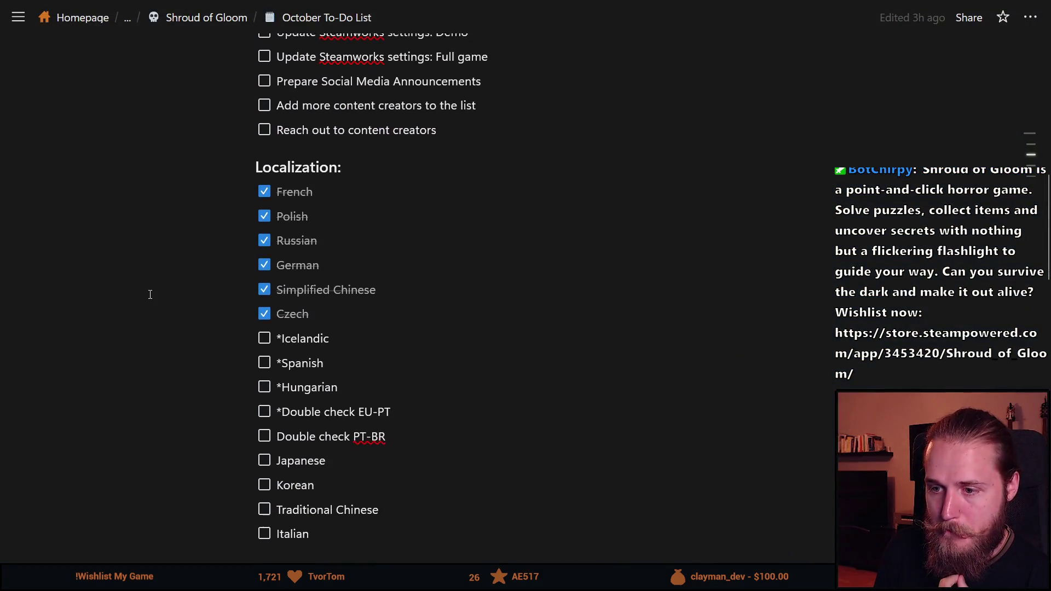
scroll(155, 294, up, 4)
scroll(145, 376, down, 4)
scroll(145, 376, up, 8)
scroll(323, 436, down, 1)
scroll(325, 433, up, 1)
triple_click(344, 405)
click(467, 401)
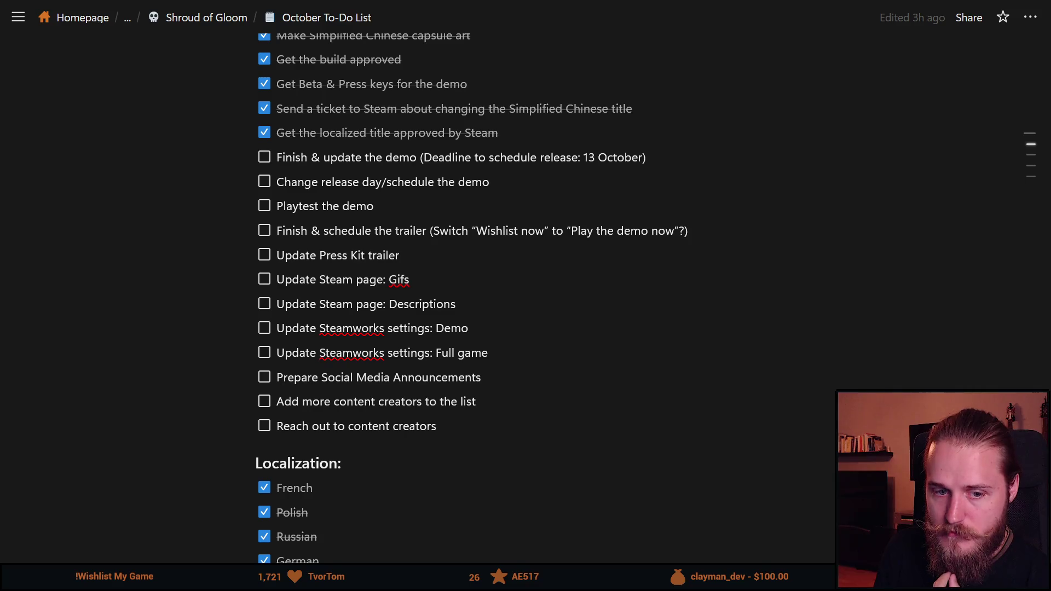
scroll(319, 253, down, 4)
scroll(319, 253, down, 6)
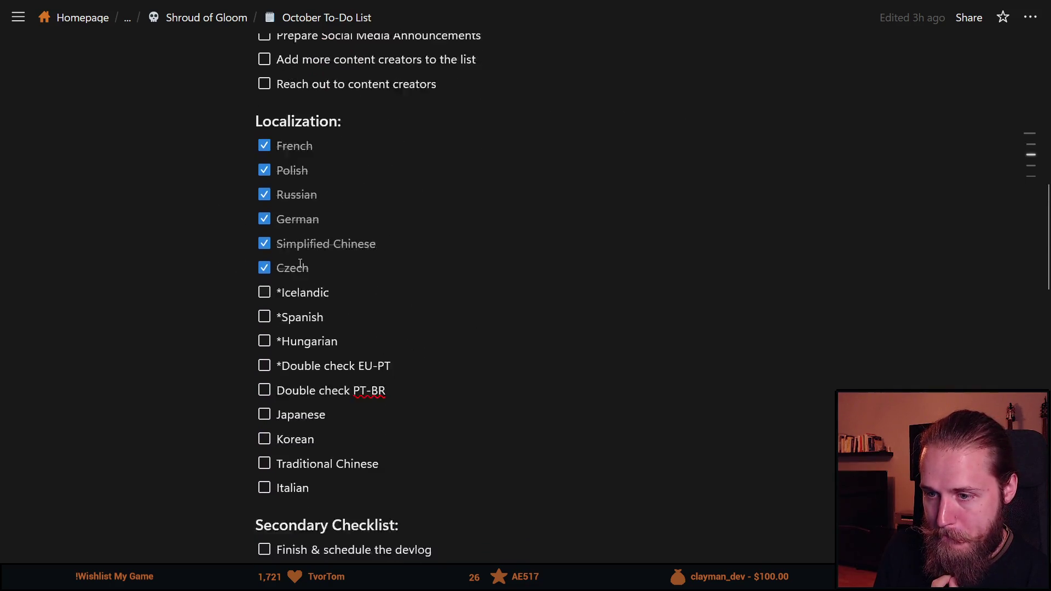
scroll(339, 250, up, 2)
scroll(342, 250, down, 4)
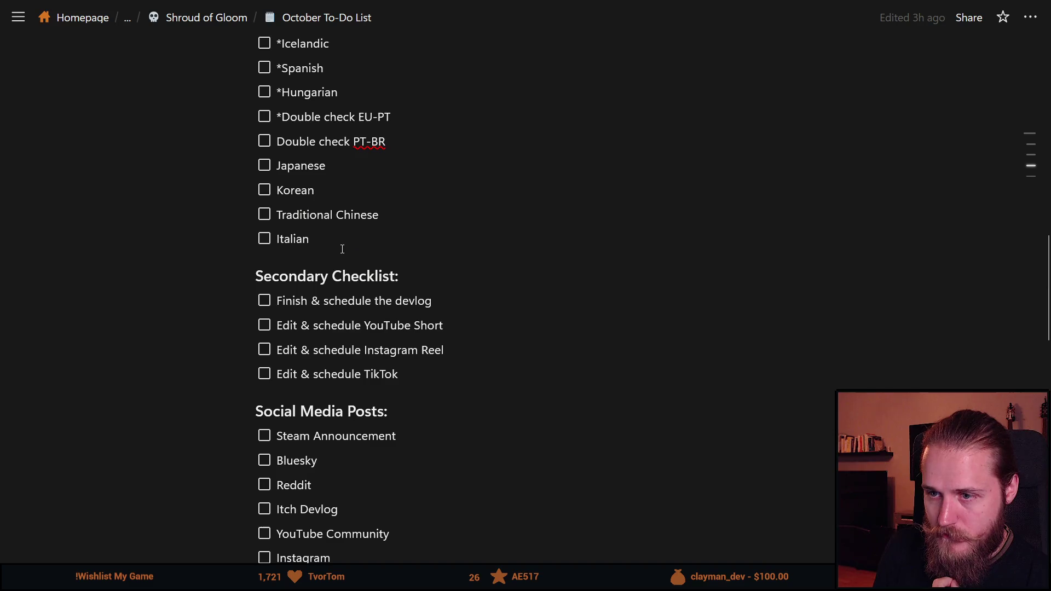
scroll(342, 249, down, 2)
scroll(341, 250, down, 19)
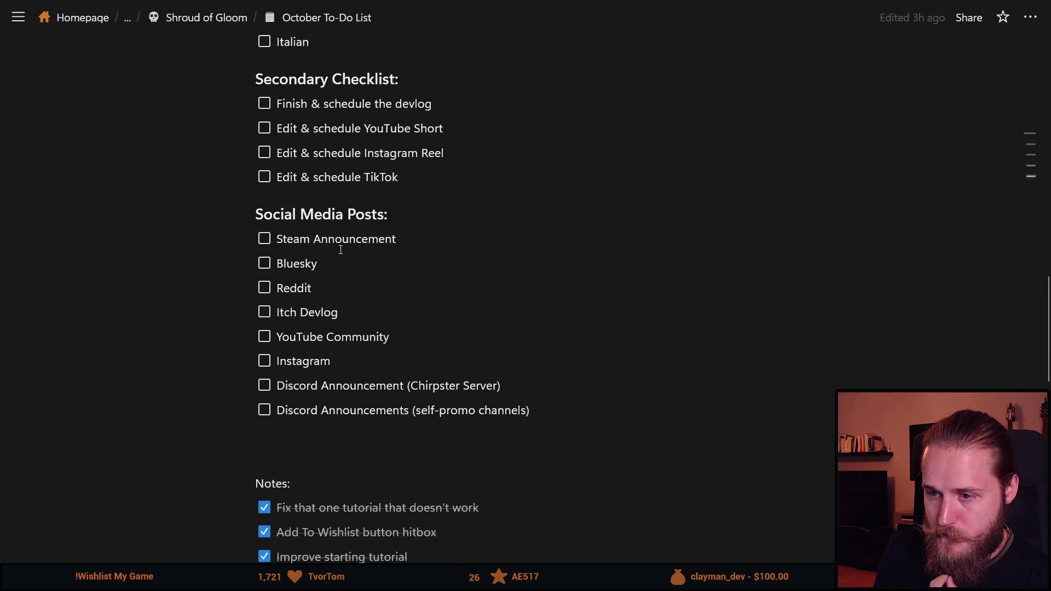
scroll(341, 250, down, 2)
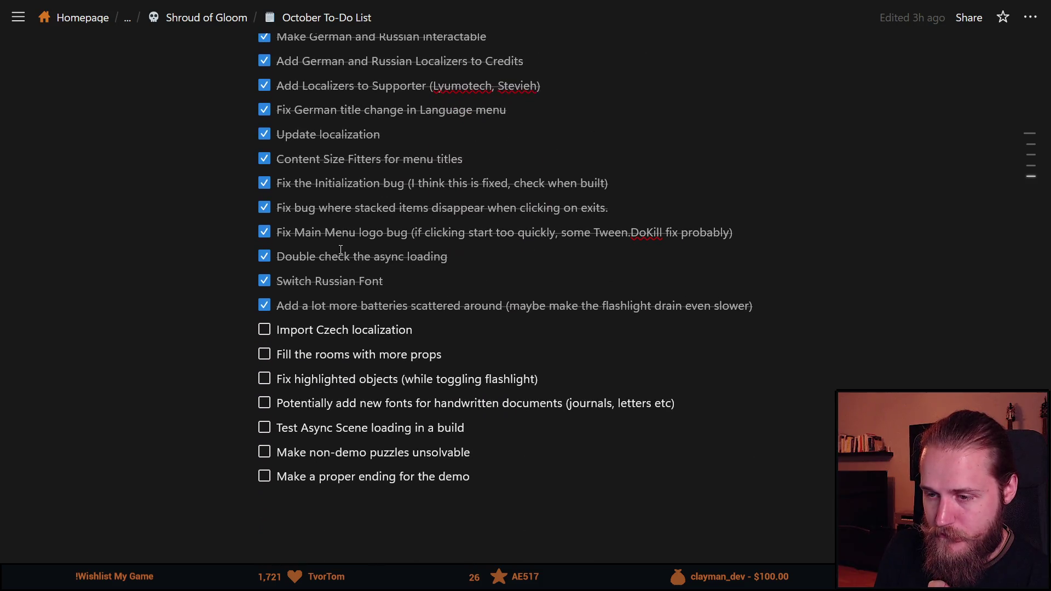
scroll(436, 268, down, 2)
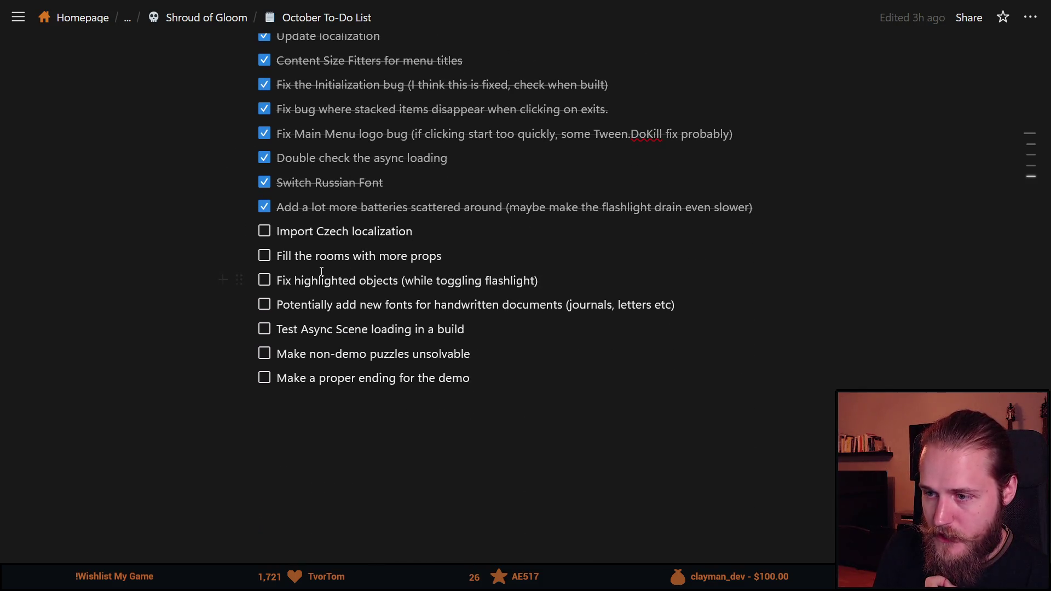
scroll(426, 327, up, 2)
mouse_move(486, 476)
mouse_down()
mouse_move(383, 430)
mouse_move(282, 330)
mouse_up()
click(355, 337)
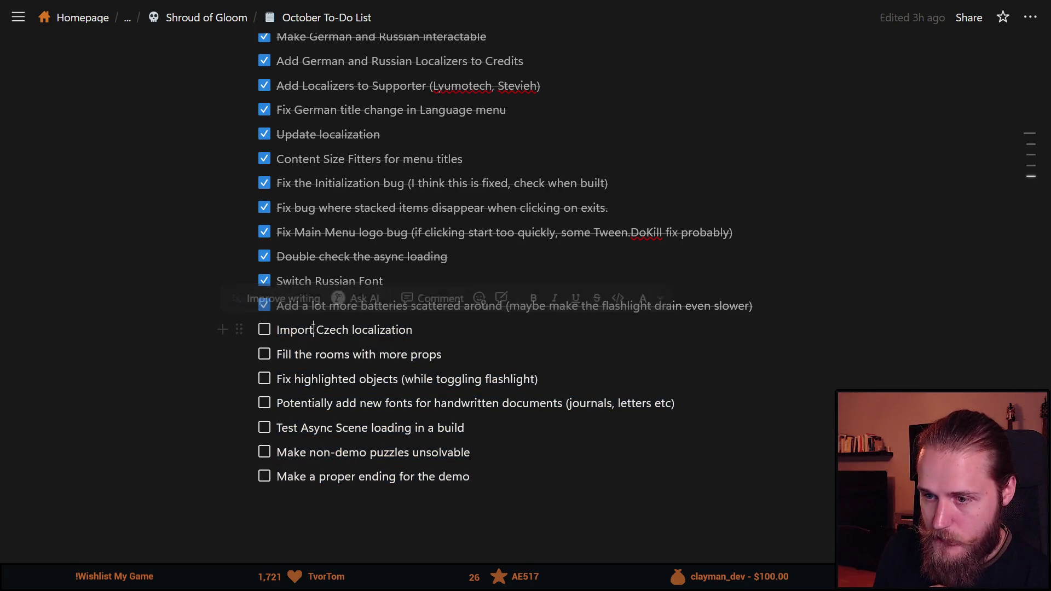
triple_click(326, 332)
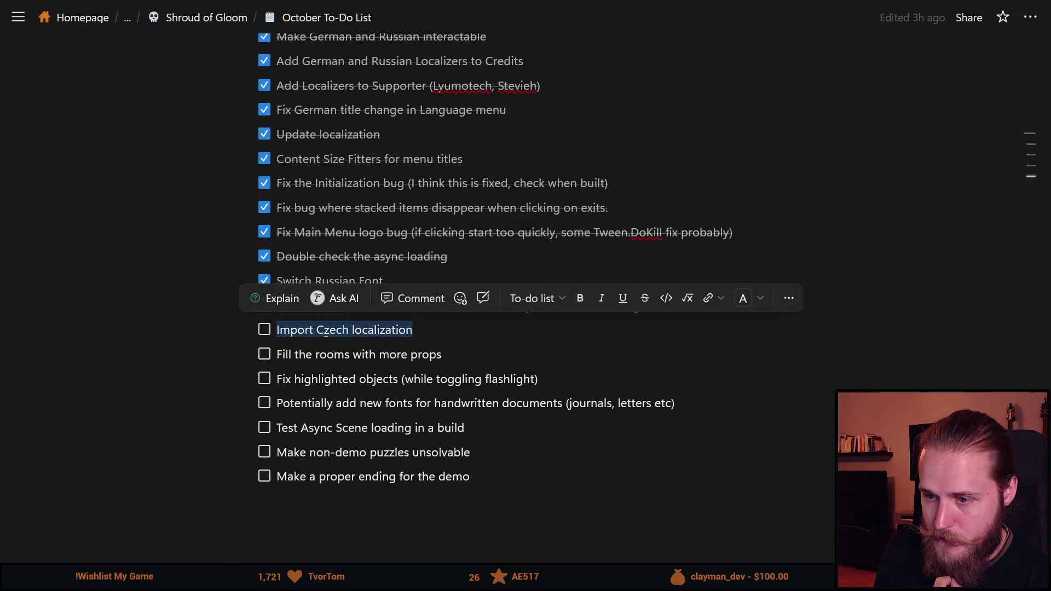
click(432, 330)
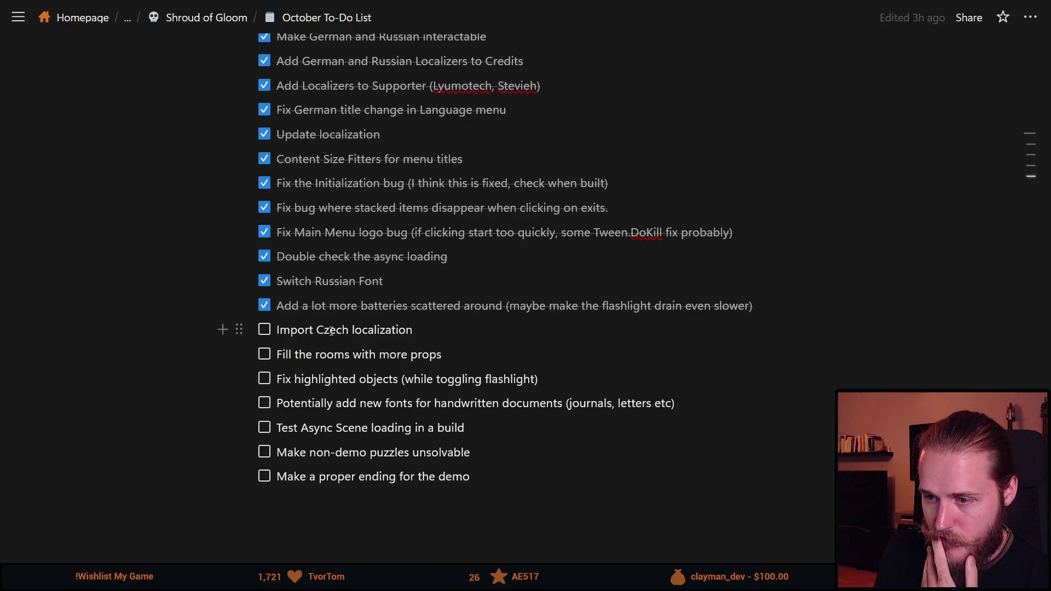
drag(316, 329, 425, 333)
click(425, 333)
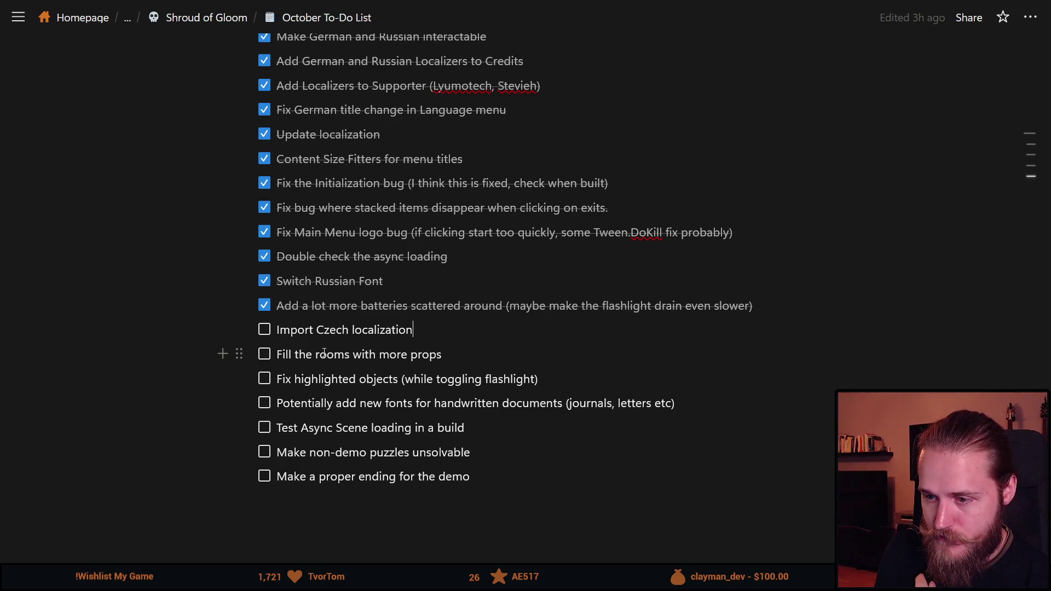
scroll(303, 360, down, 2)
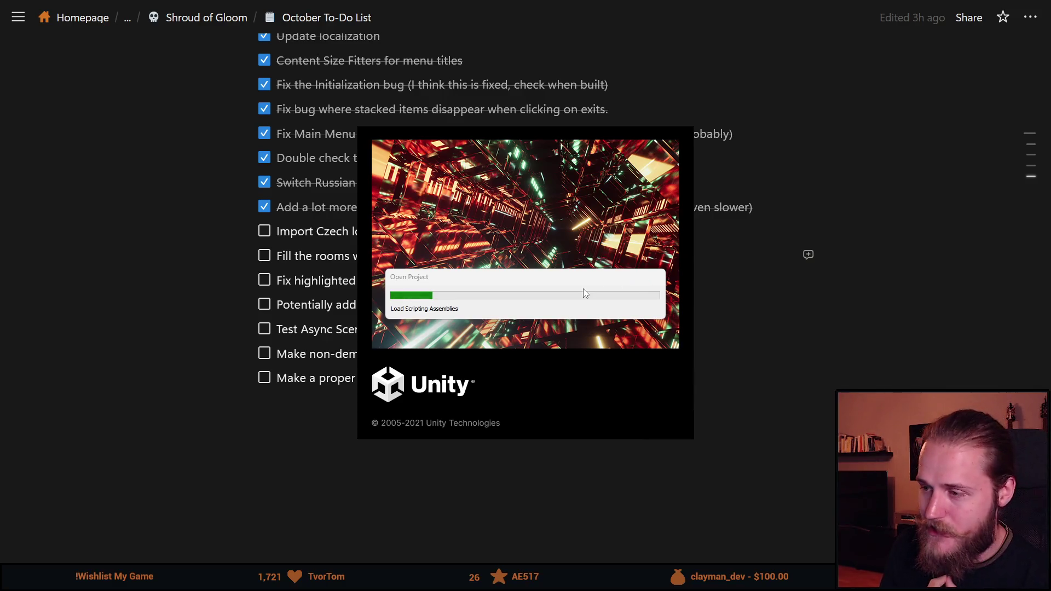
Bring the Notion to-do list in front of the loading Unity project.
click(297, 235)
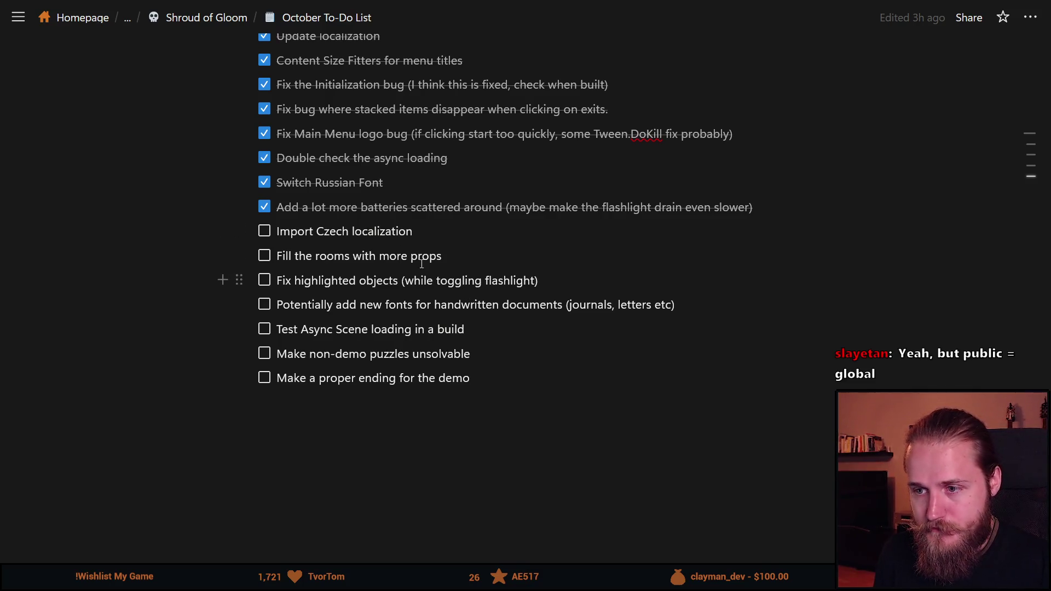
Review the 'Fix highlighted objects' and handwritten fonts tasks, then leave browser fullscreen with F11.
triple_click(301, 282)
click(373, 304)
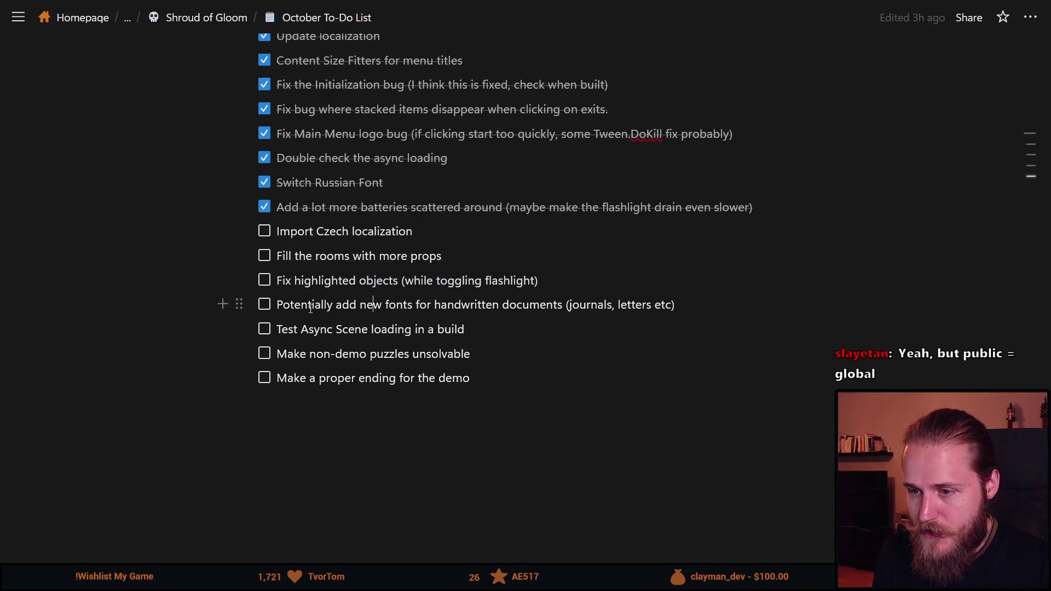
mouse_move(294, 305)
mouse_down()
mouse_move(573, 308)
mouse_move(564, 307)
mouse_up()
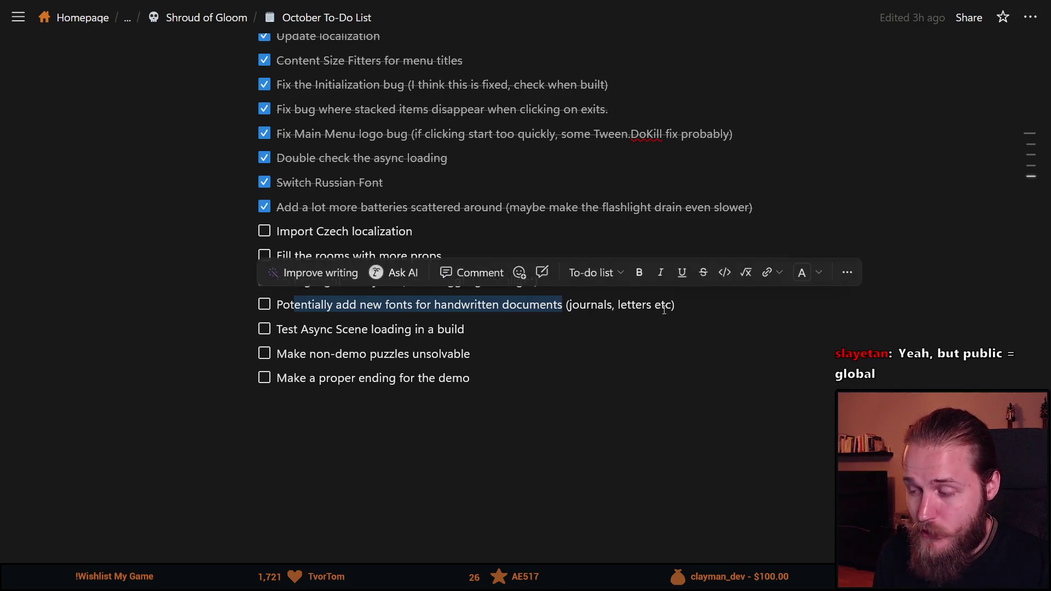
drag(679, 305, 277, 307)
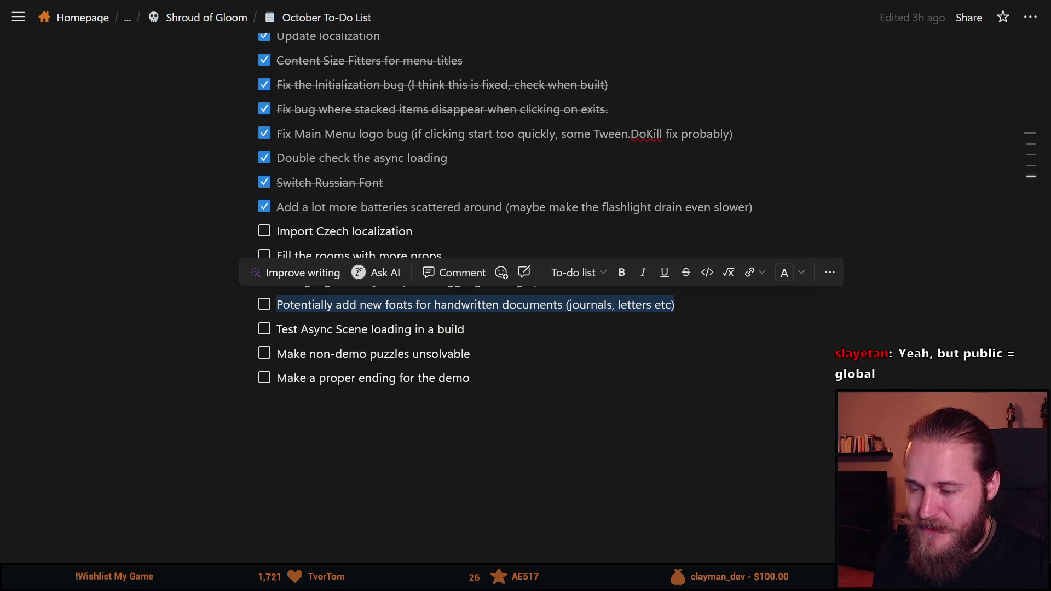
double_click(401, 304)
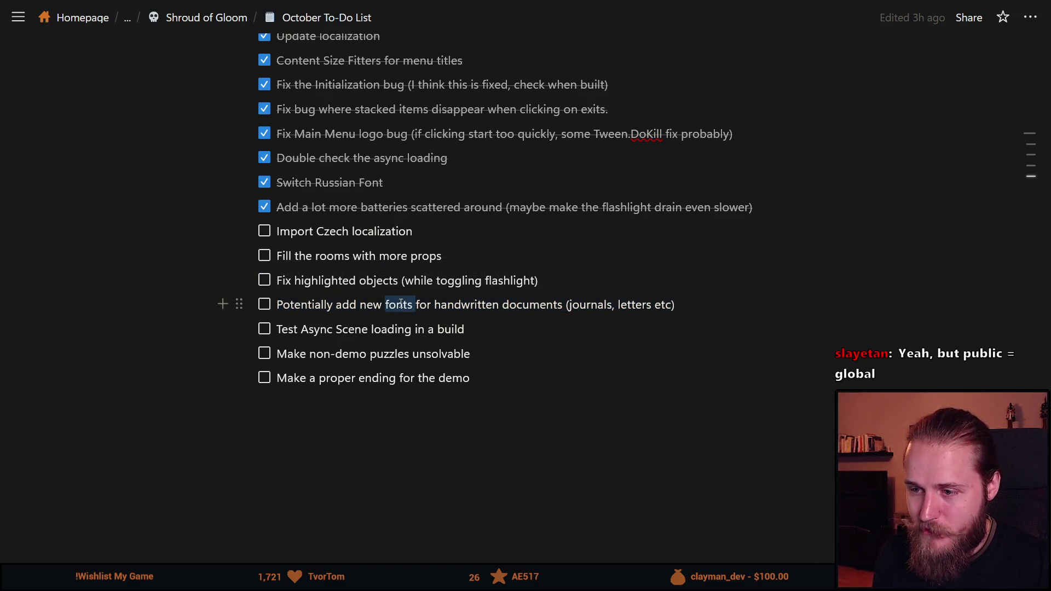
triple_click(401, 304)
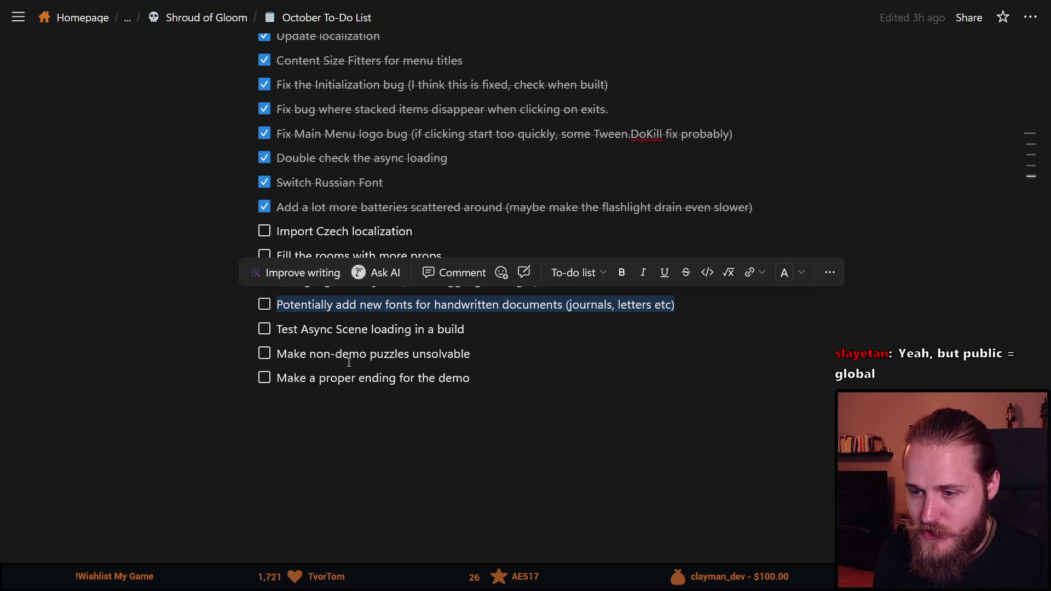
click(325, 355)
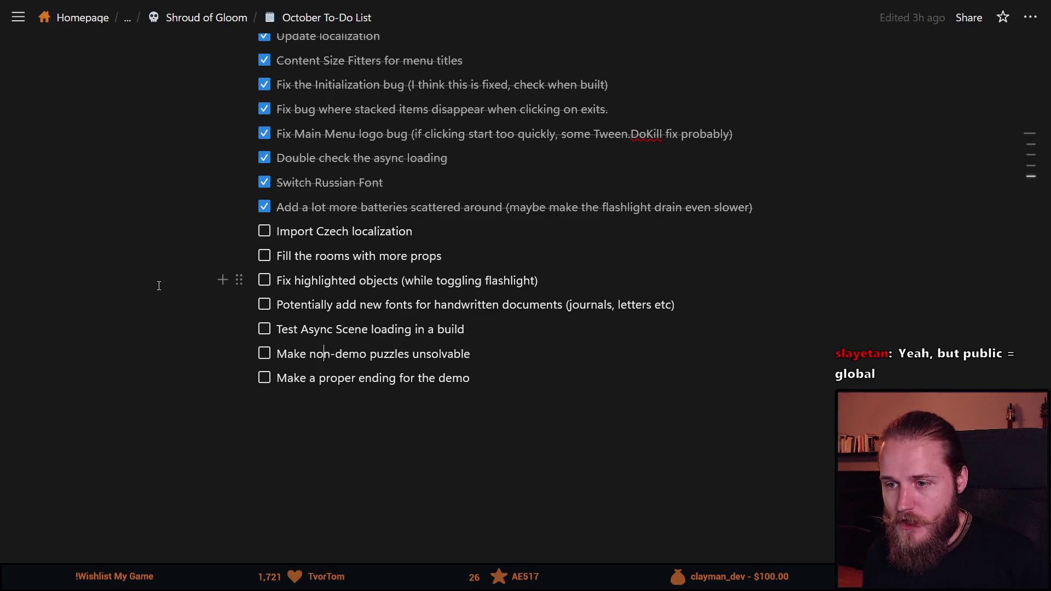
triple_click(381, 255)
triple_click(323, 280)
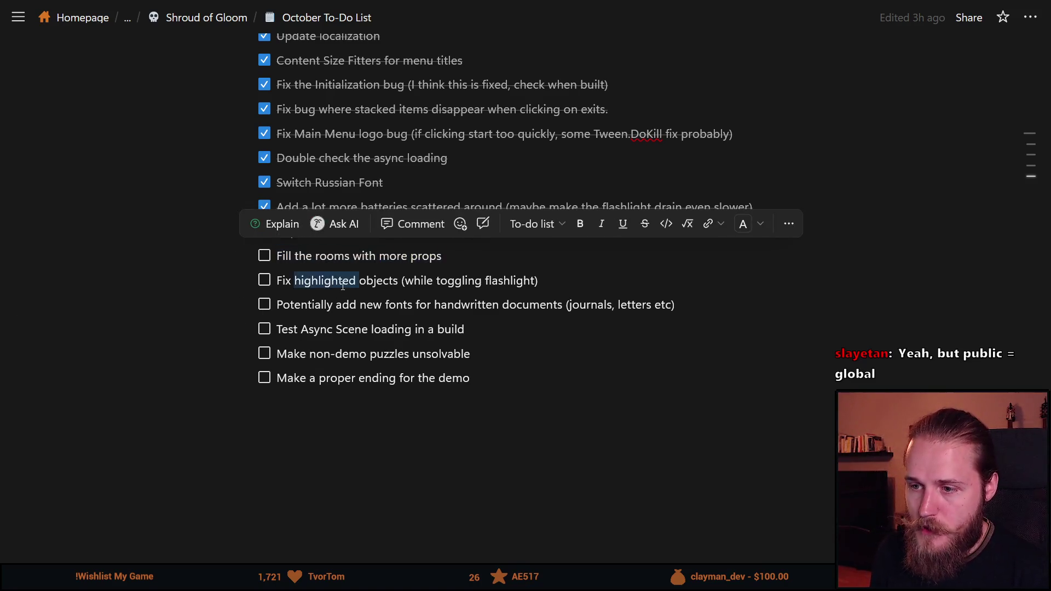
key(F11)
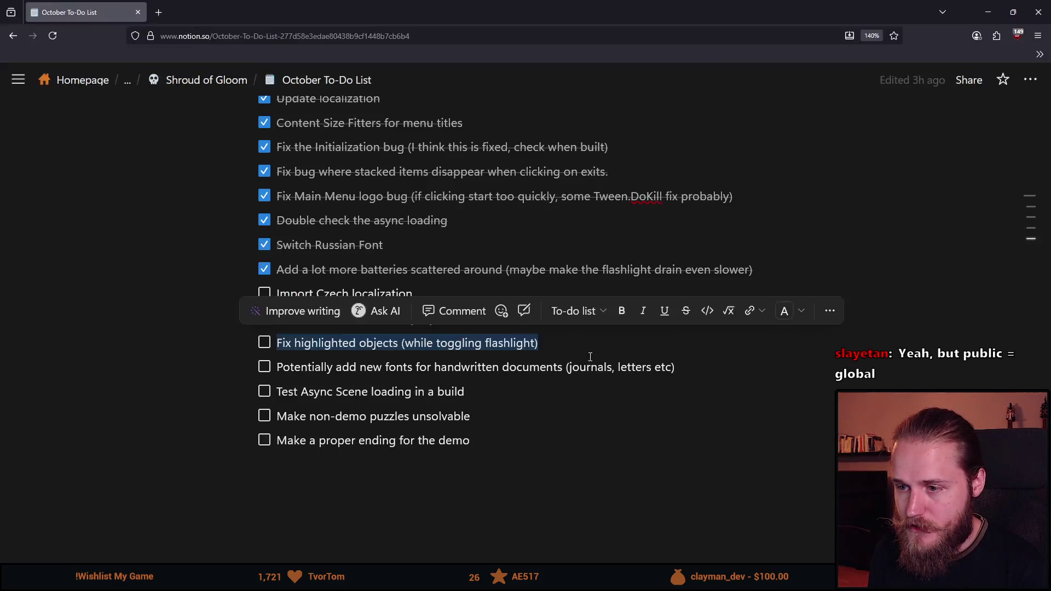
Switch from the browser to Unity and open the Demo scene from the Scenes folder.
click(995, 13)
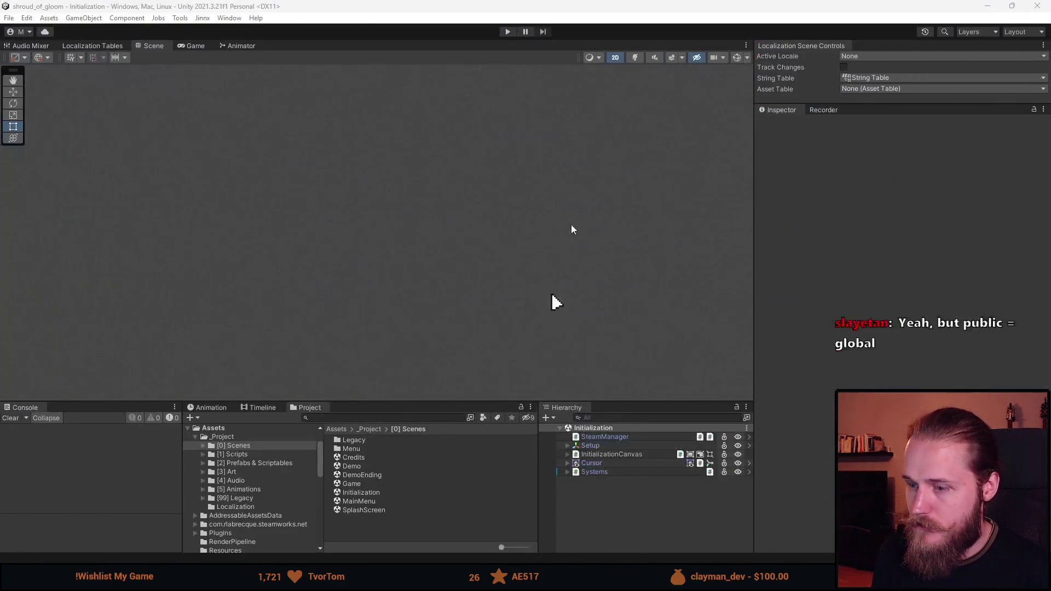
mouse_move(382, 582)
click(431, 536)
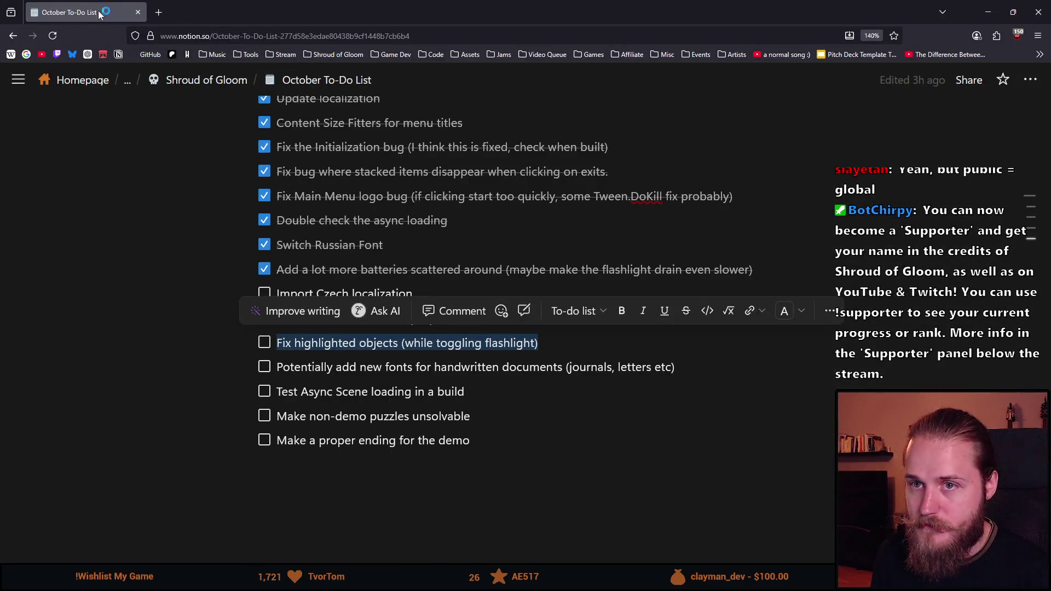
key(alt+Tab)
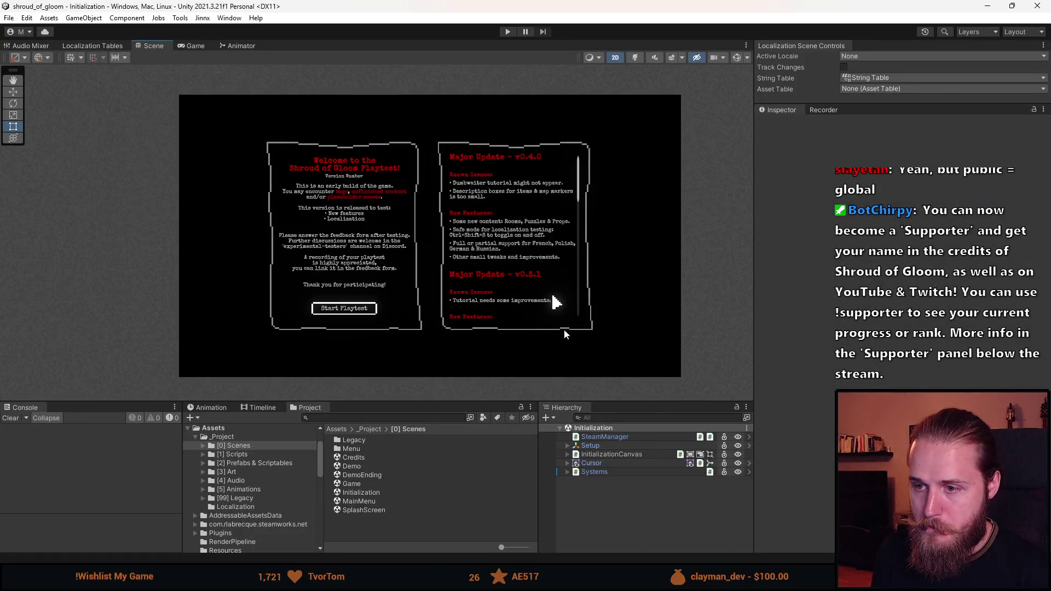
scroll(382, 294, down, 3)
click(236, 446)
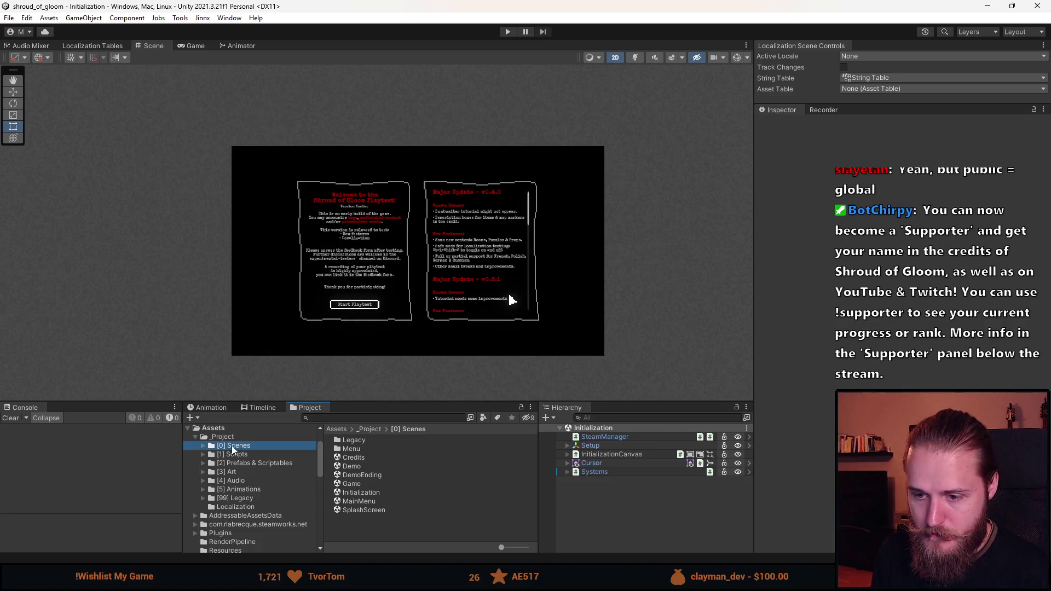
click(361, 467)
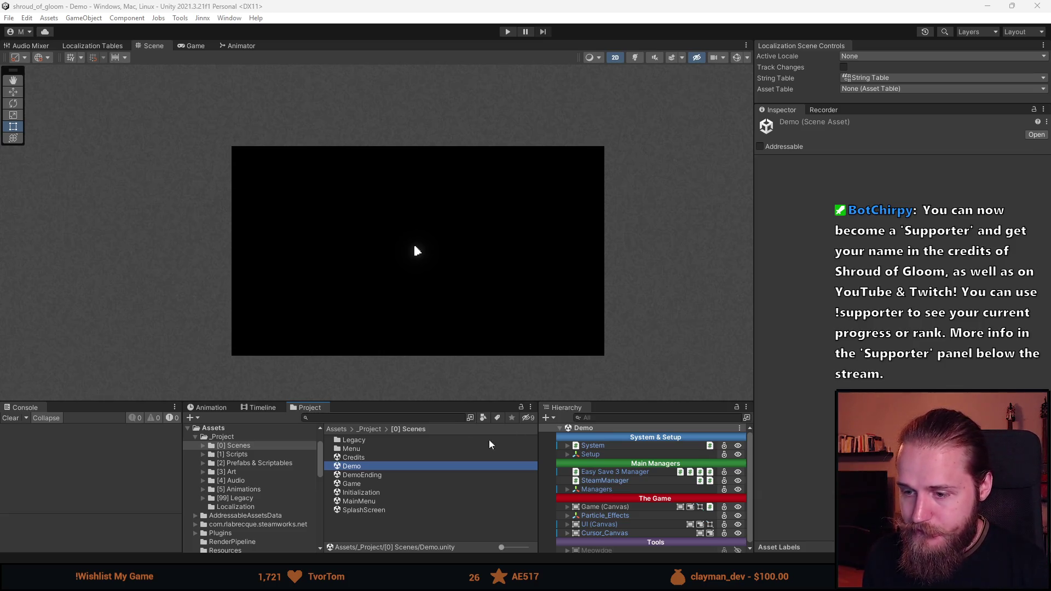
Enlarge the bottom Hierarchy and Project panels to give them more height.
drag(441, 403, 448, 359)
scroll(391, 260, up, 2)
scroll(392, 267, down, 1)
scroll(393, 266, up, 1)
scroll(392, 266, up, 1)
scroll(392, 266, down, 1)
scroll(453, 258, up, 1)
drag(458, 254, 461, 249)
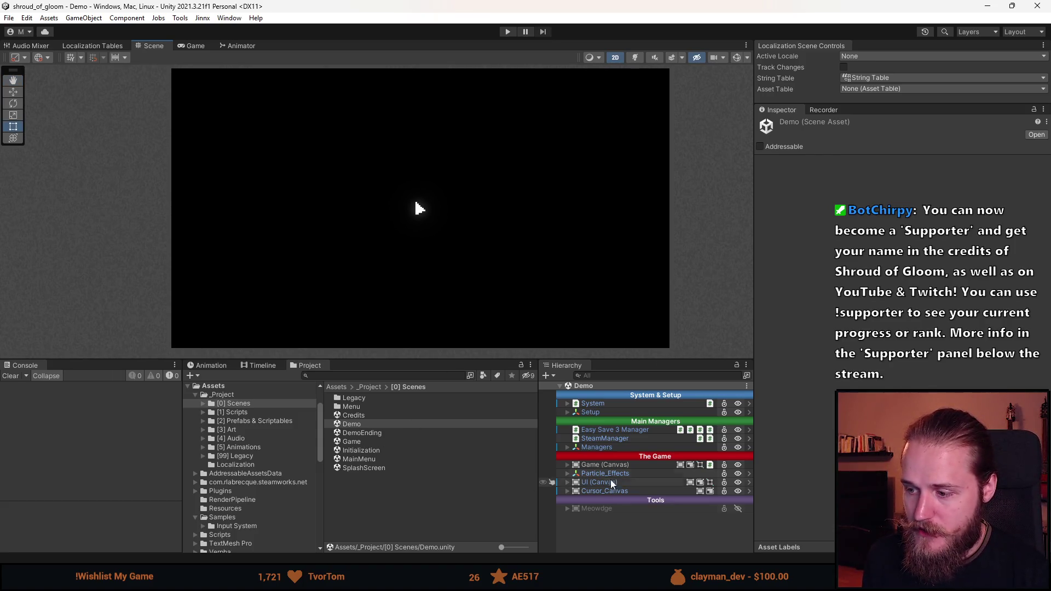
Expand Game (Canvas) and Rooms, then inspect Outside_Trunk's Outside, Close Up, Gravel, Random settings.
click(567, 448)
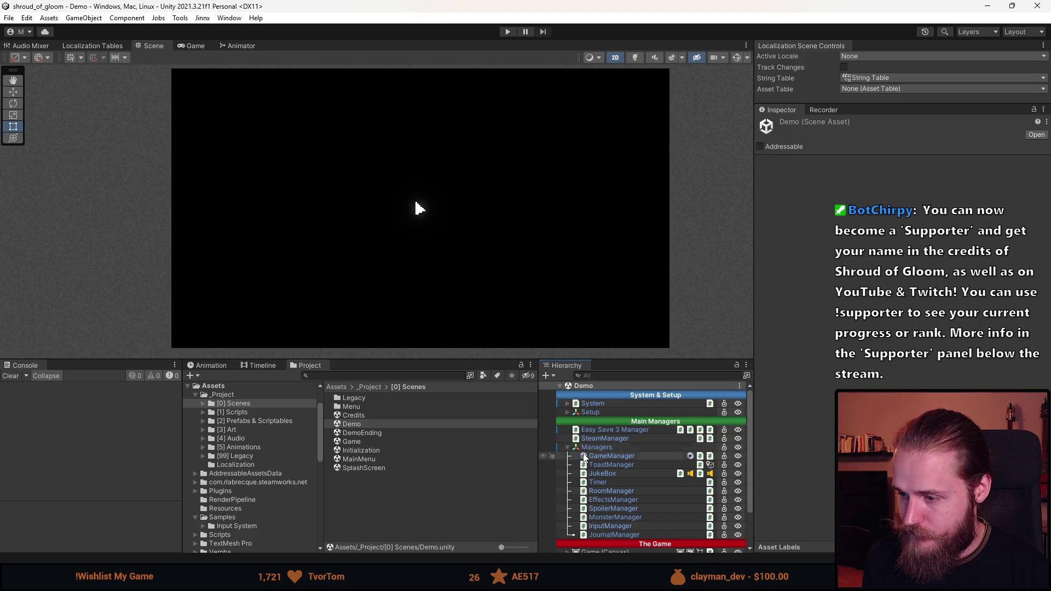
click(567, 447)
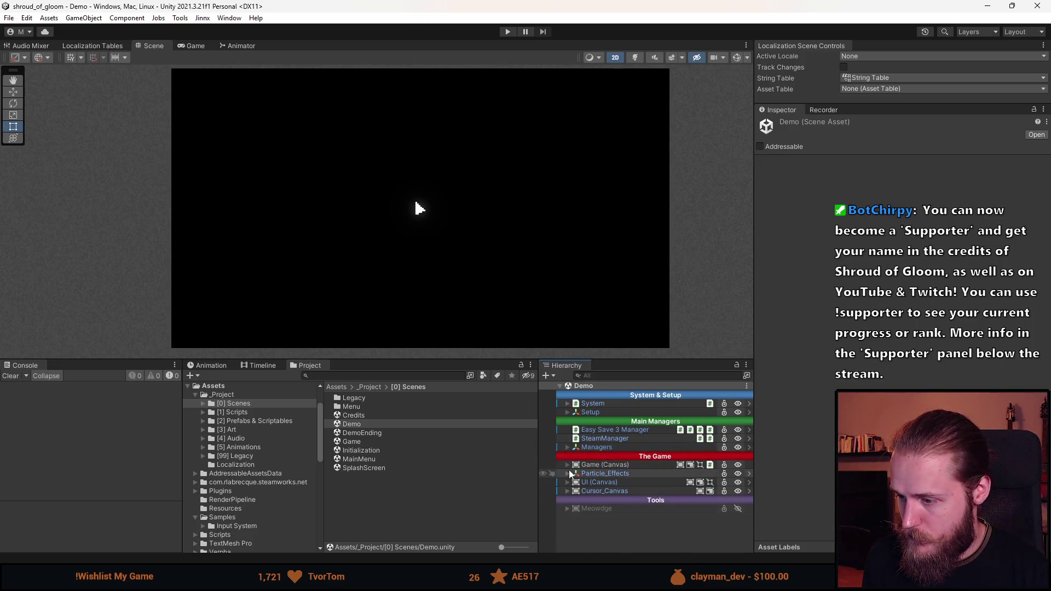
click(568, 465)
click(577, 482)
scroll(602, 471, down, 3)
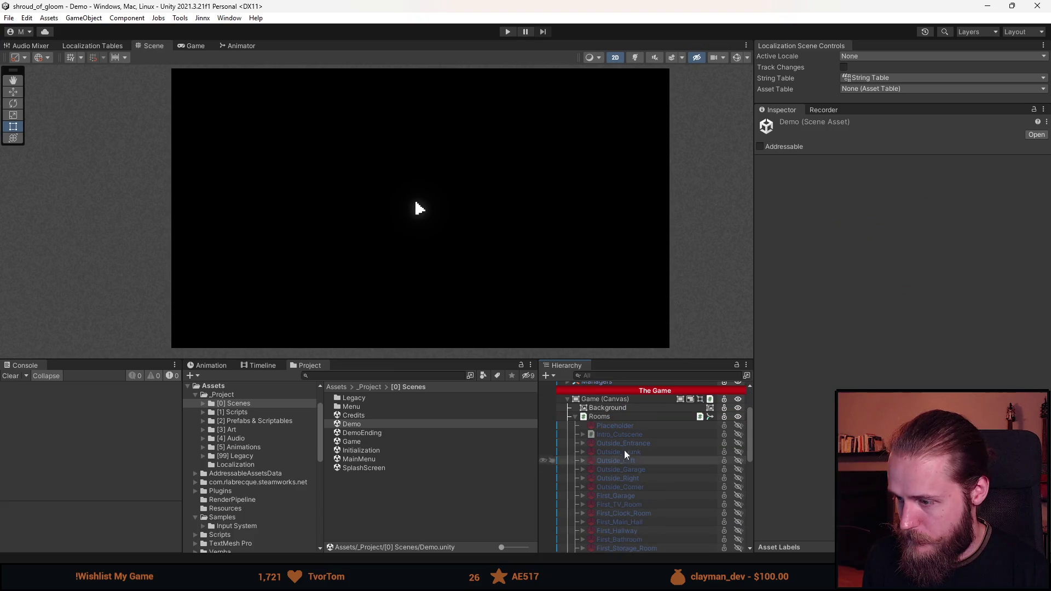
click(632, 451)
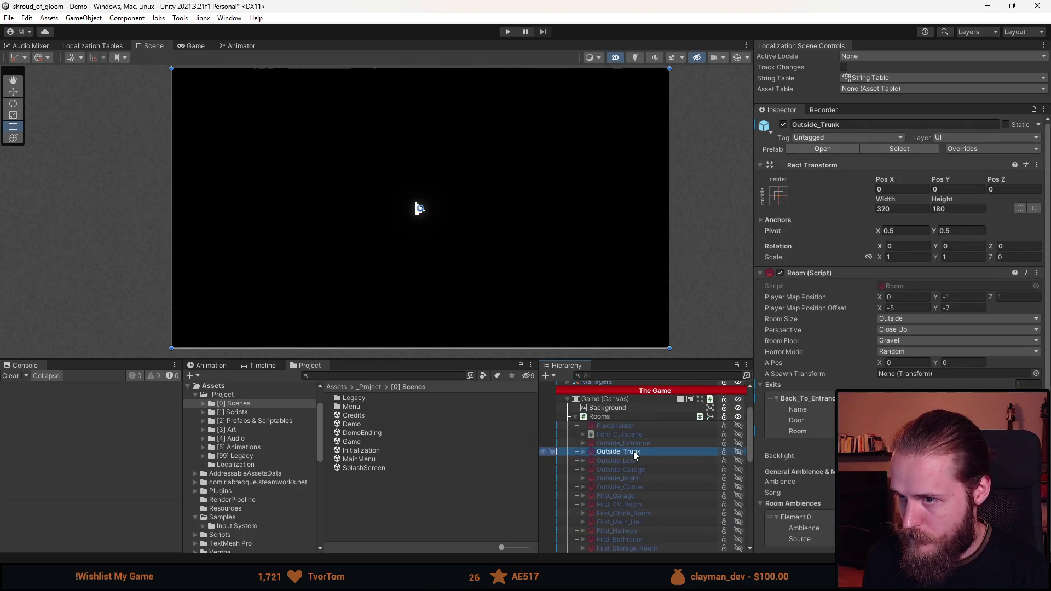
Activate Outside_Entrance to show its double doors and steps, then select the System object.
key(a)
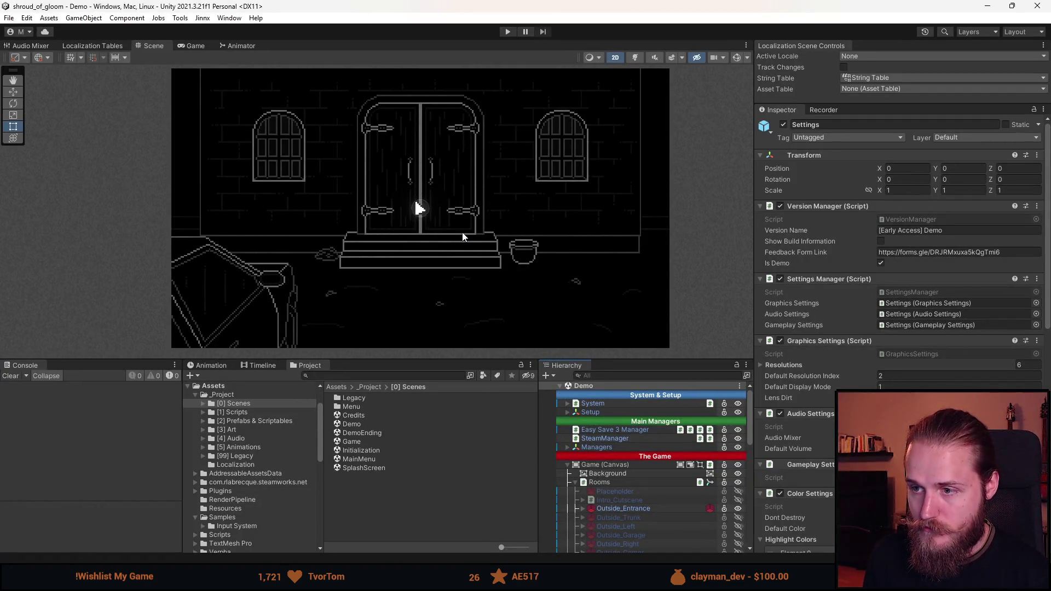
scroll(602, 434, down, 6)
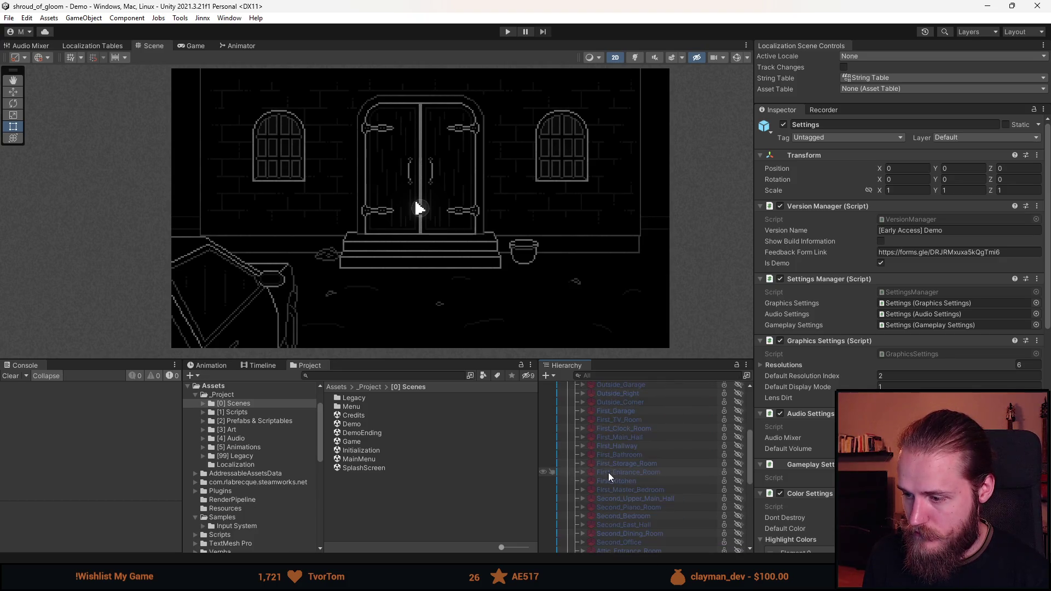
scroll(609, 472, up, 6)
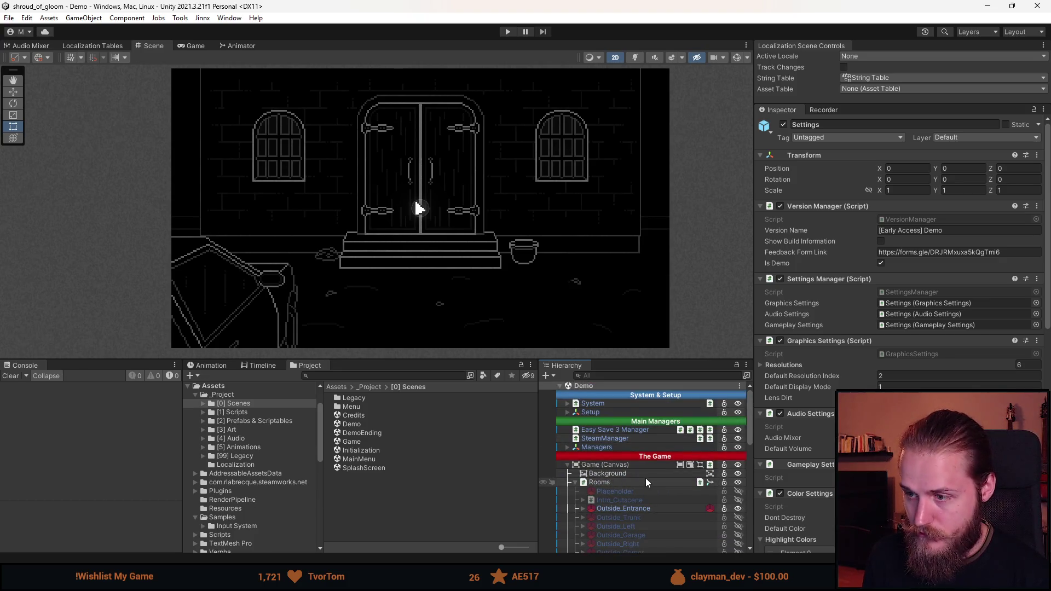
key(Left)
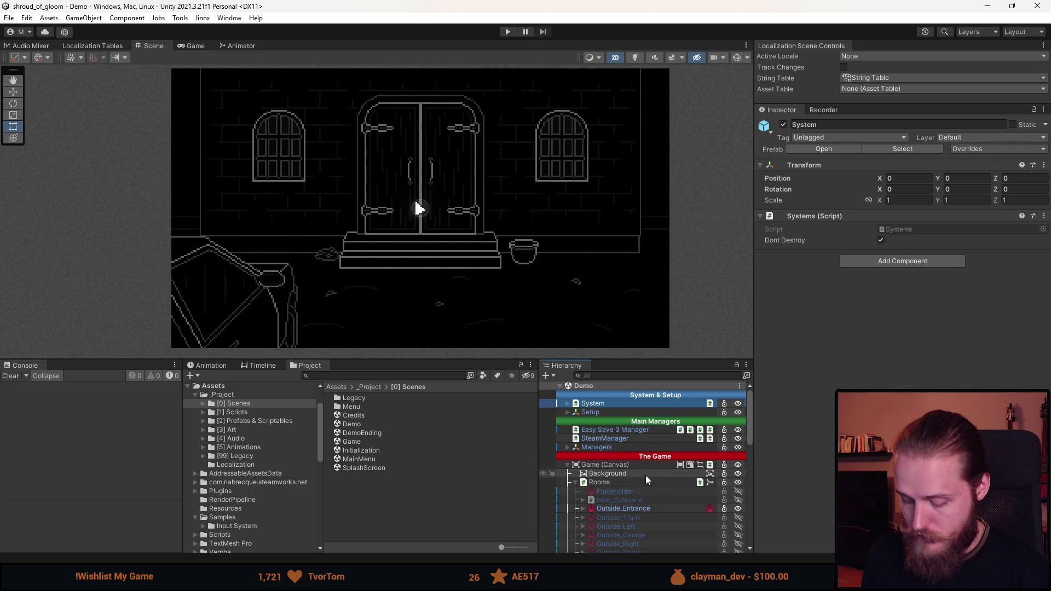
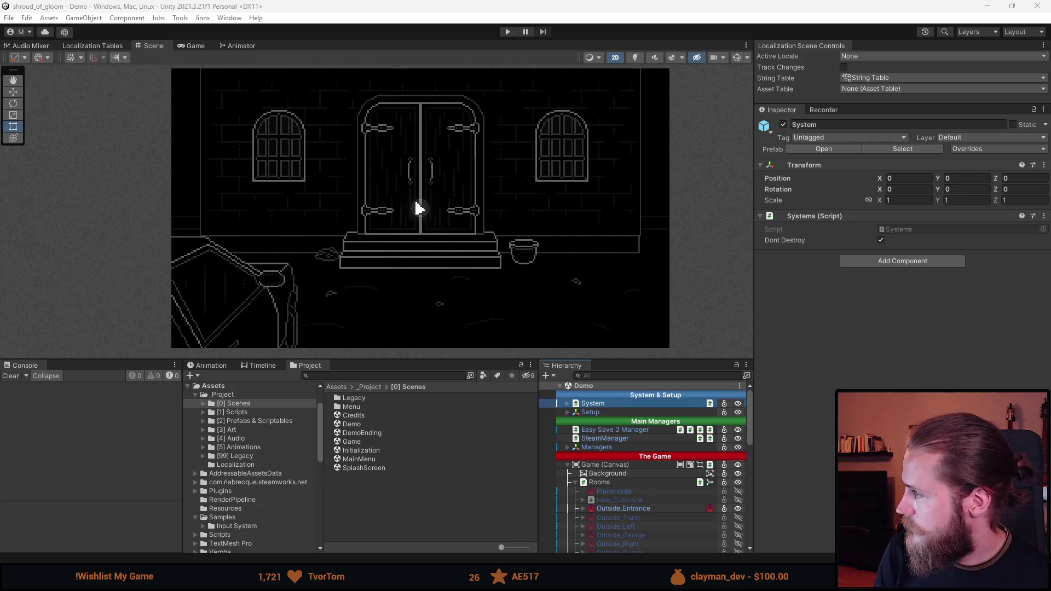
Search the Project for 'string table' and select the String Table collection asset.
click(345, 376)
text(string table)
scroll(413, 452, down, 5)
scroll(442, 447, up, 5)
click(393, 478)
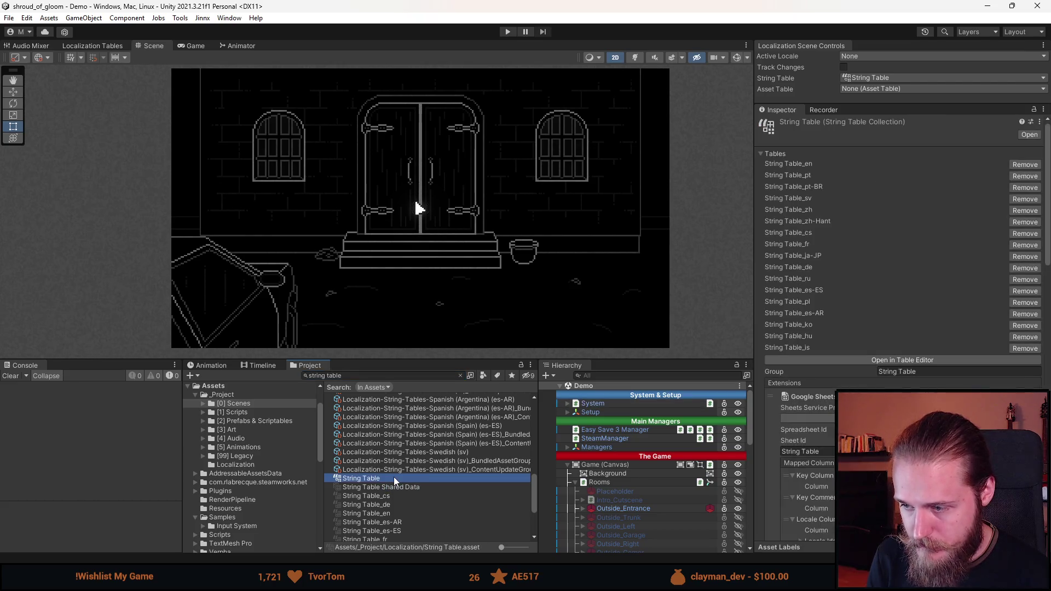
scroll(801, 451, down, 10)
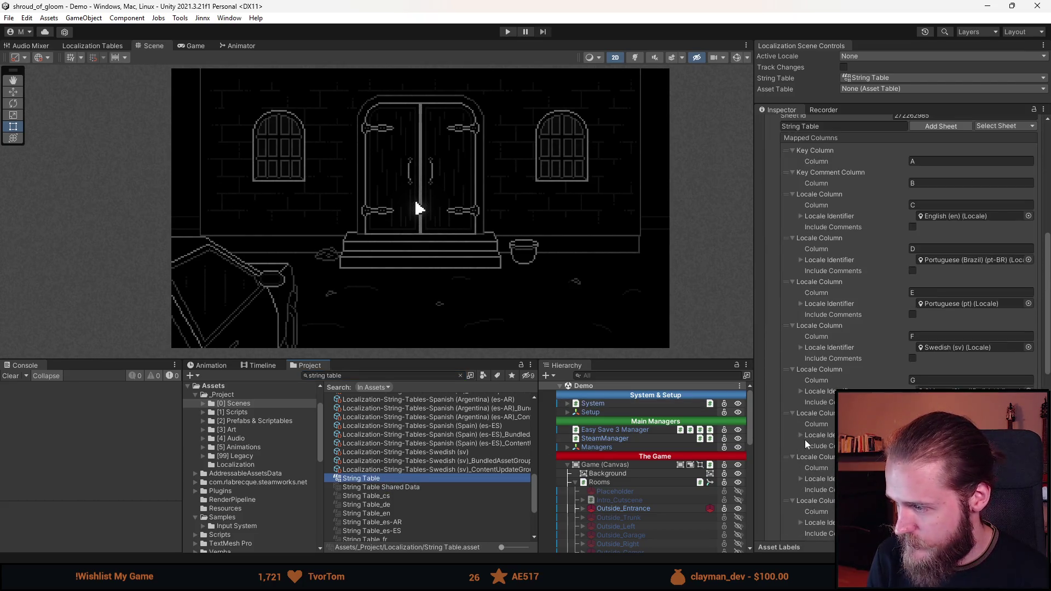
scroll(801, 443, down, 10)
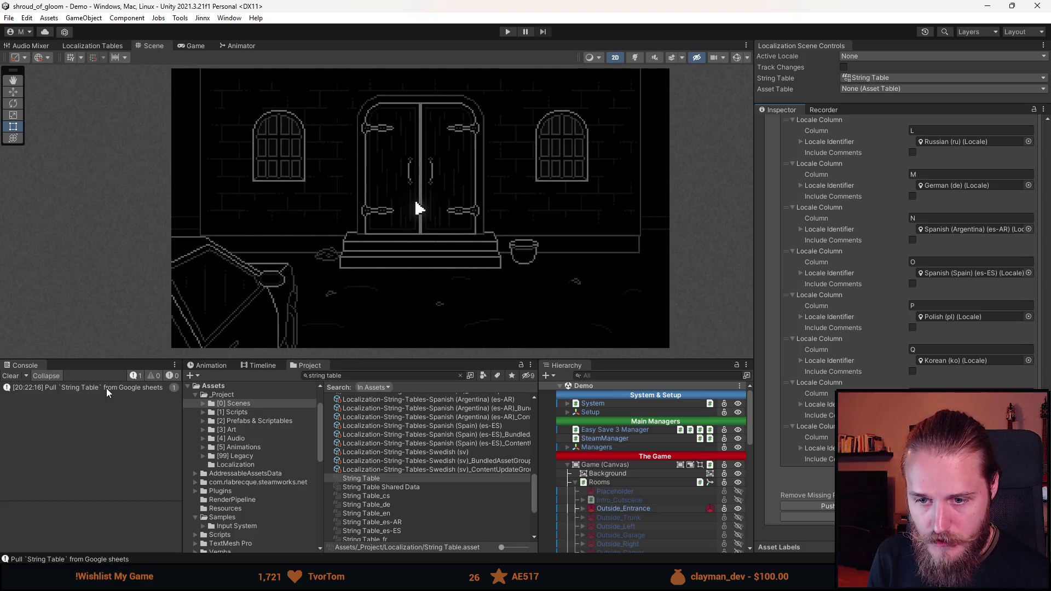
drag(420, 361, 420, 496)
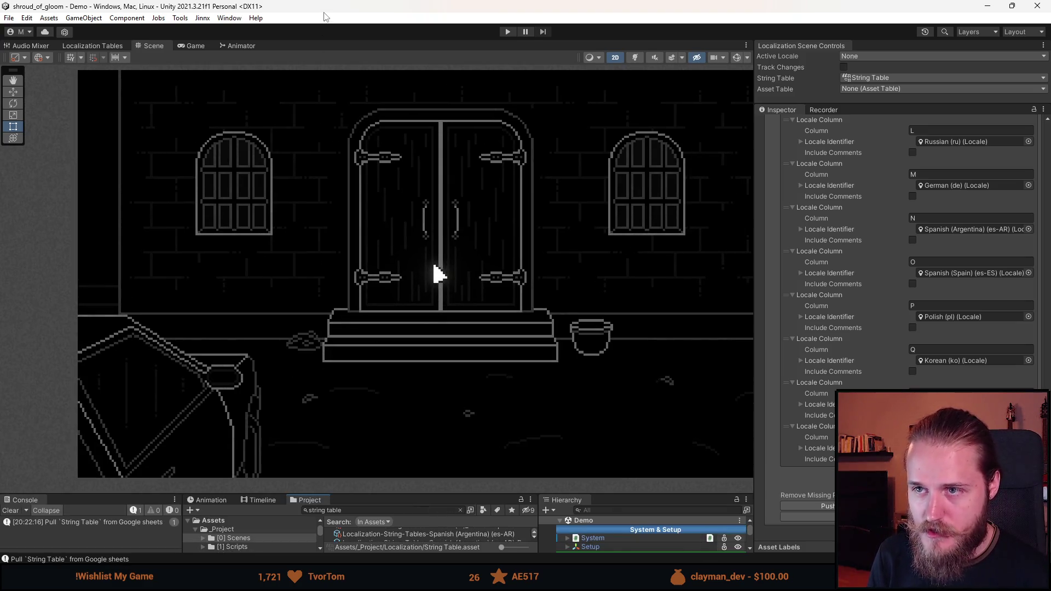
click(508, 32)
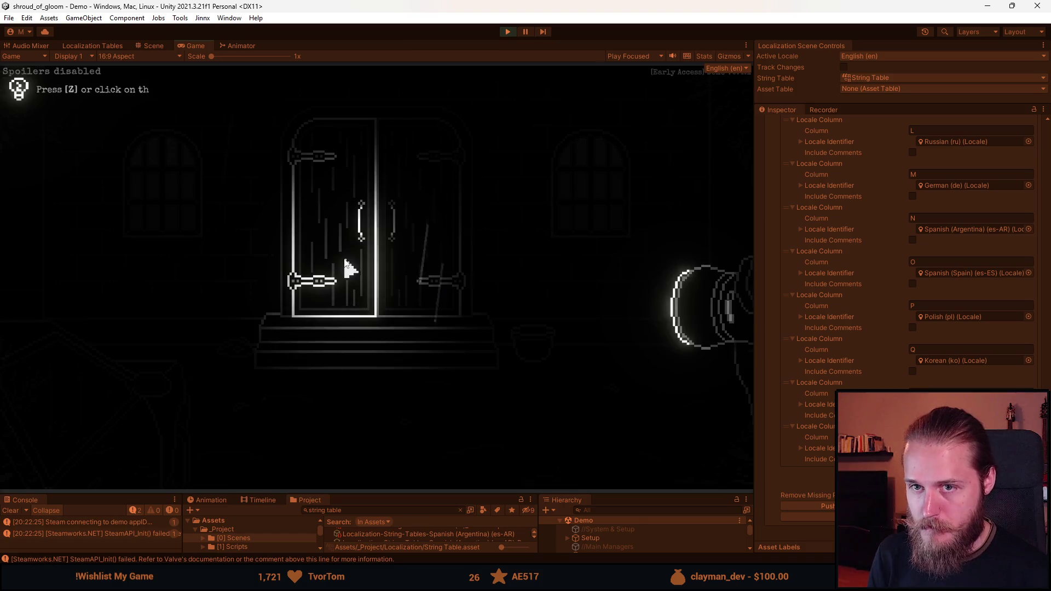
key(Escape)
click(408, 309)
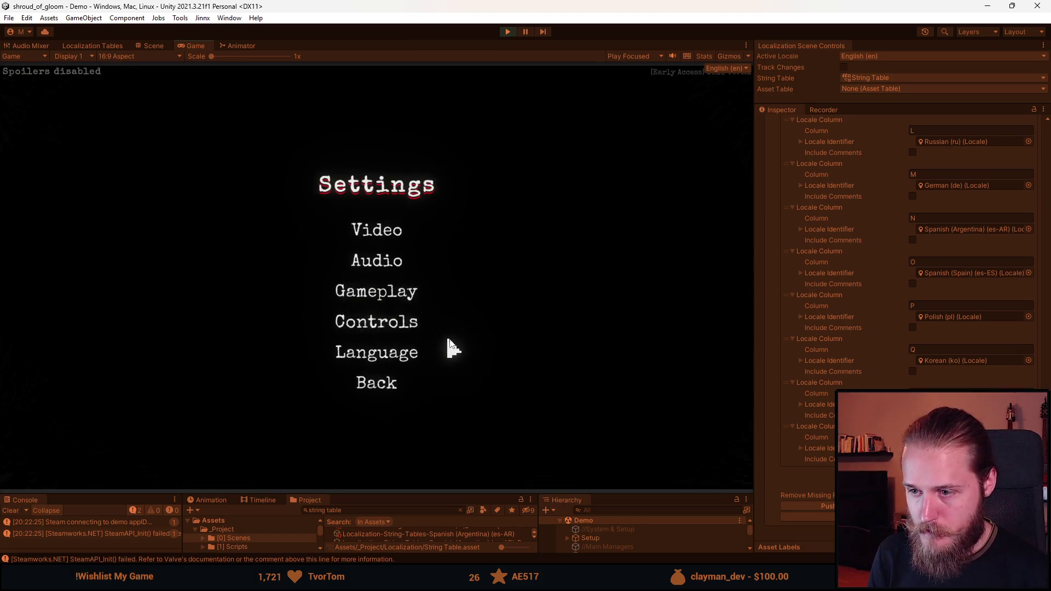
click(381, 354)
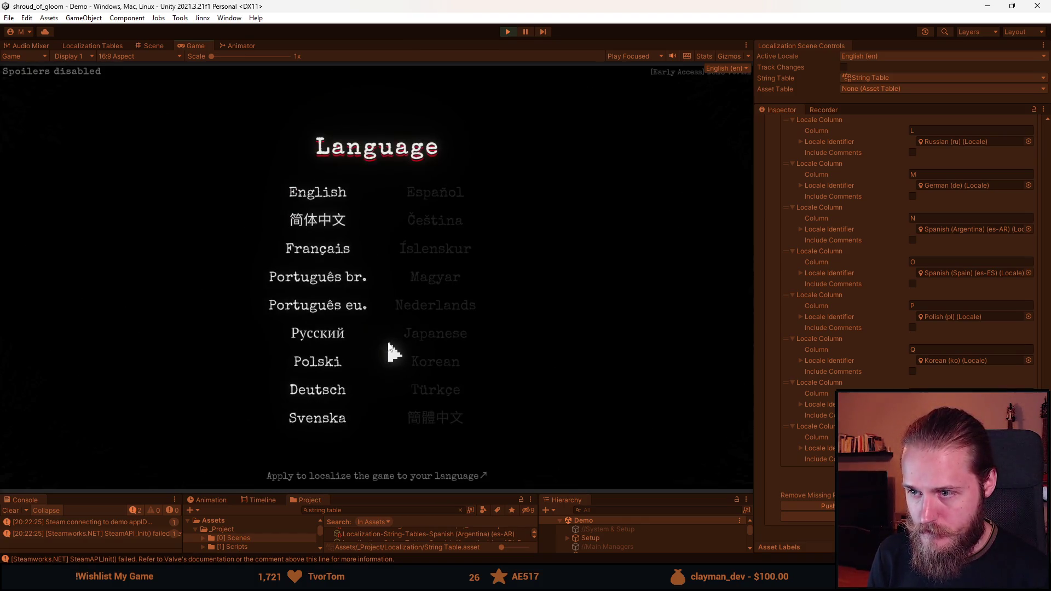
click(508, 32)
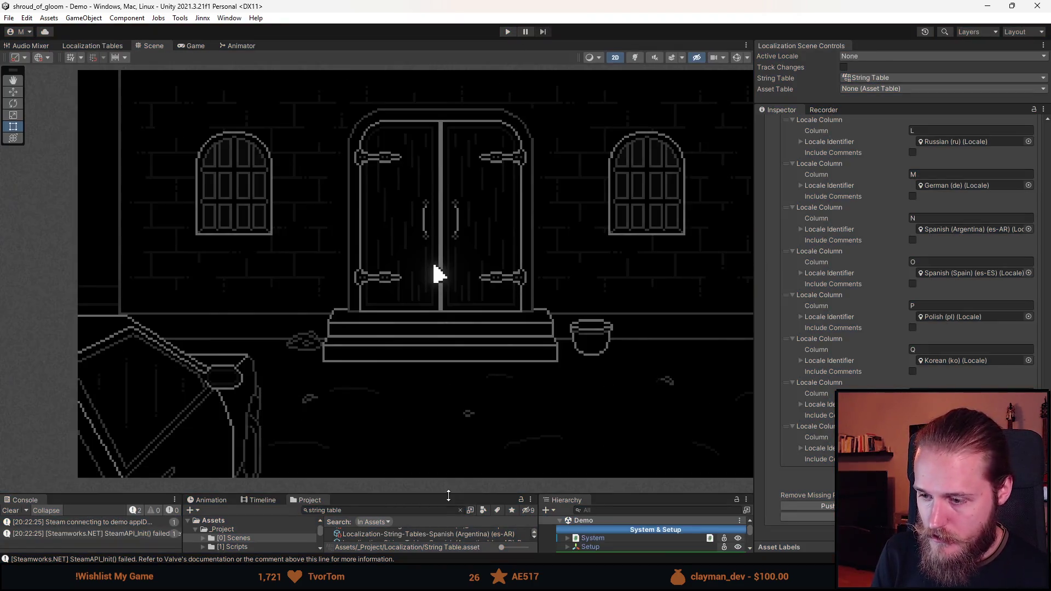
Expand UI (Canvas) > Menus in the Hierarchy and select SettingsUI.
drag(449, 496, 449, 340)
scroll(586, 427, down, 3)
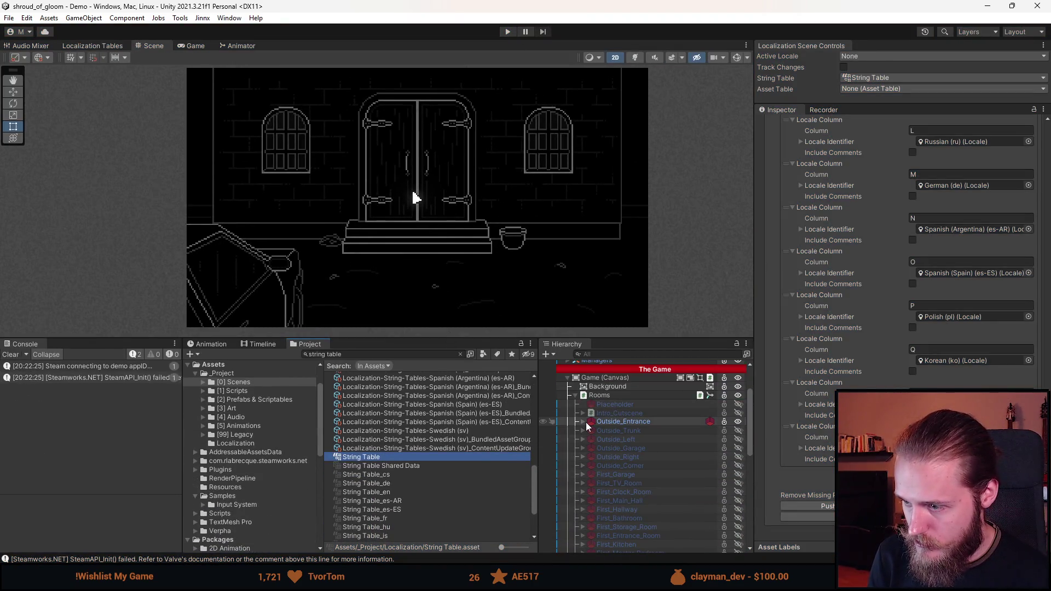
scroll(591, 427, down, 15)
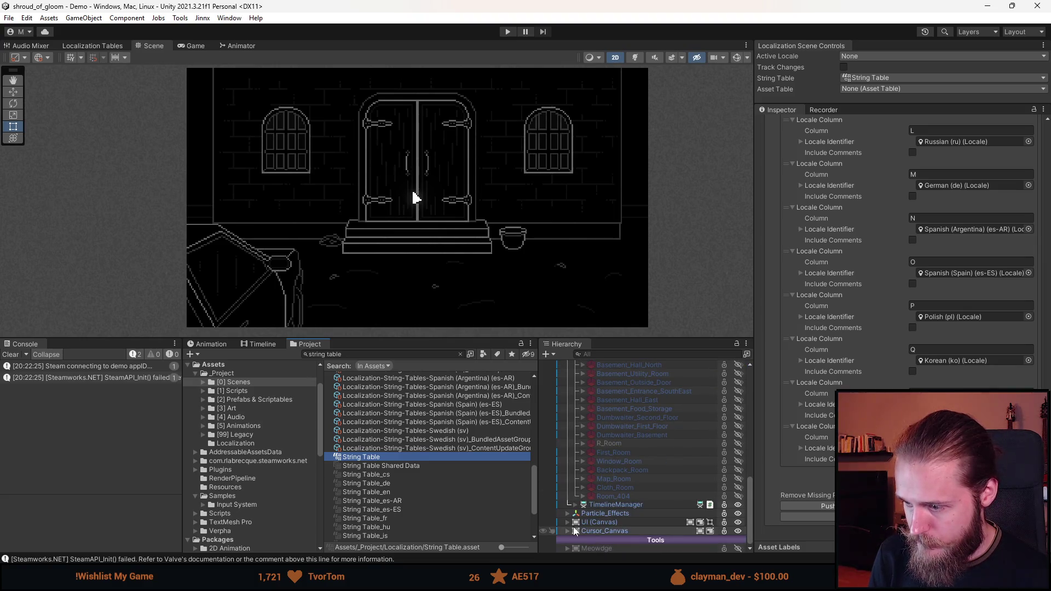
click(569, 523)
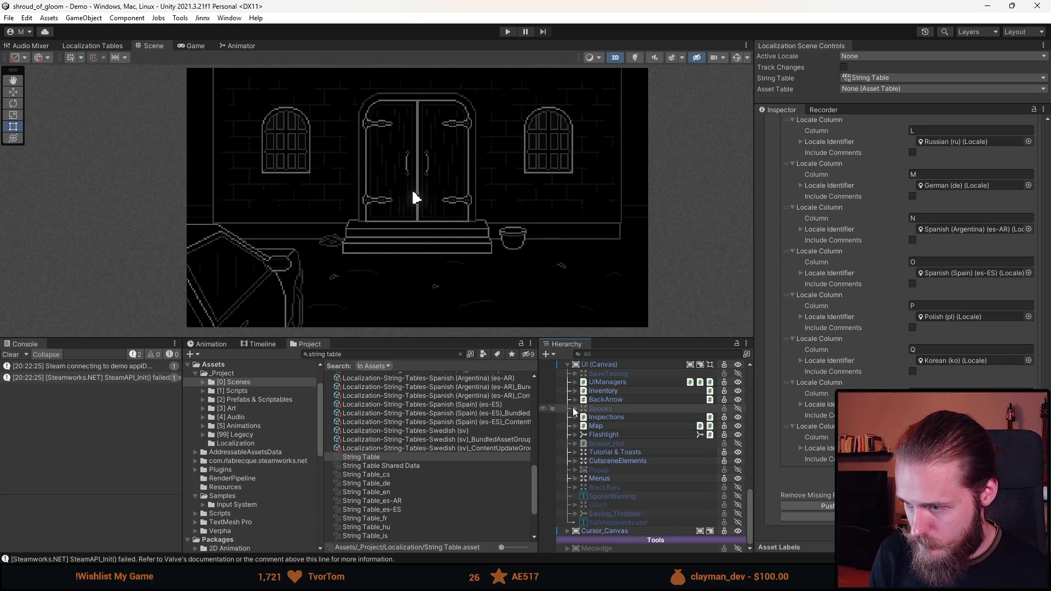
click(575, 479)
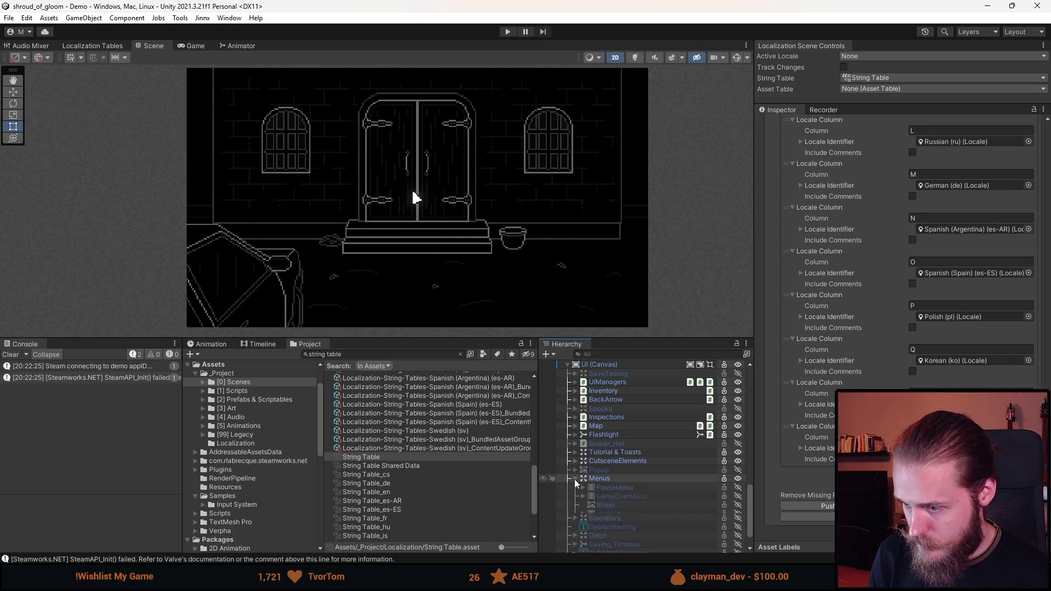
click(608, 522)
scroll(737, 504, down, 3)
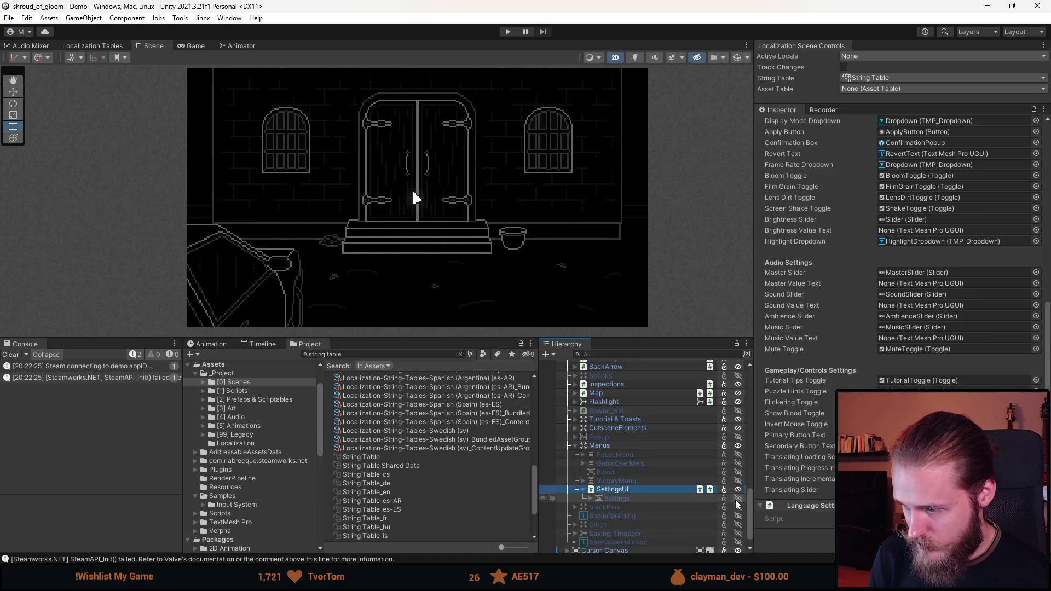
Open the SettingsUI prefab and switch its LanguageSettings panel on.
click(745, 490)
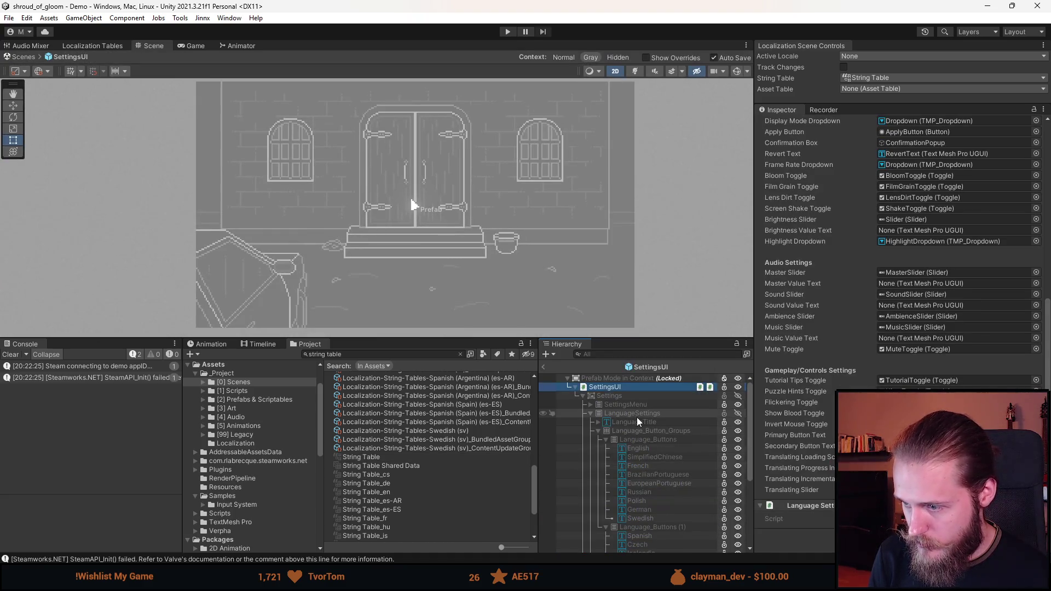
click(634, 396)
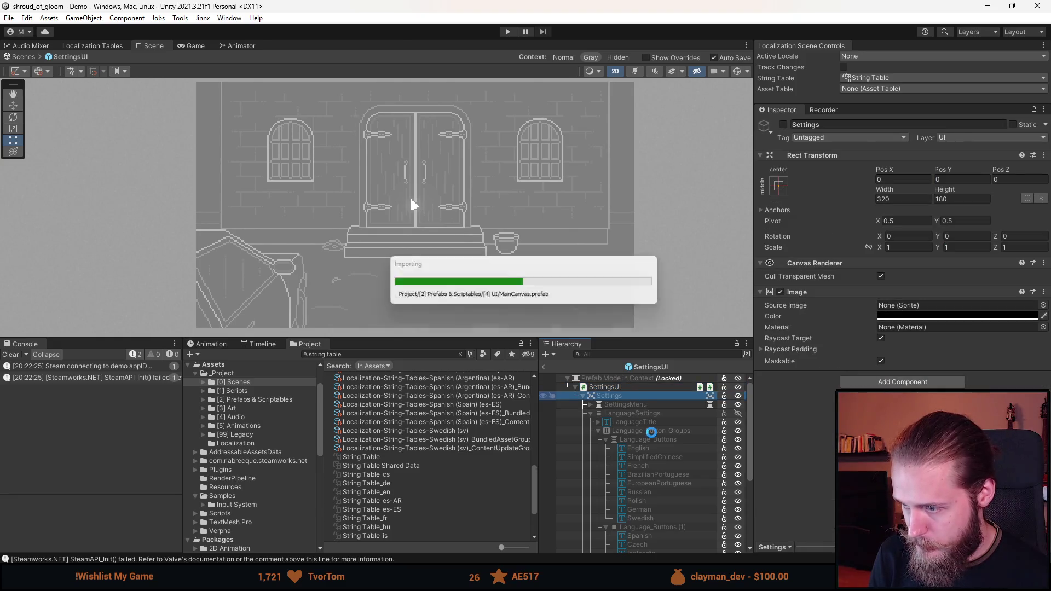
click(632, 414)
key(alt+shift+a)
scroll(580, 274, down, 5)
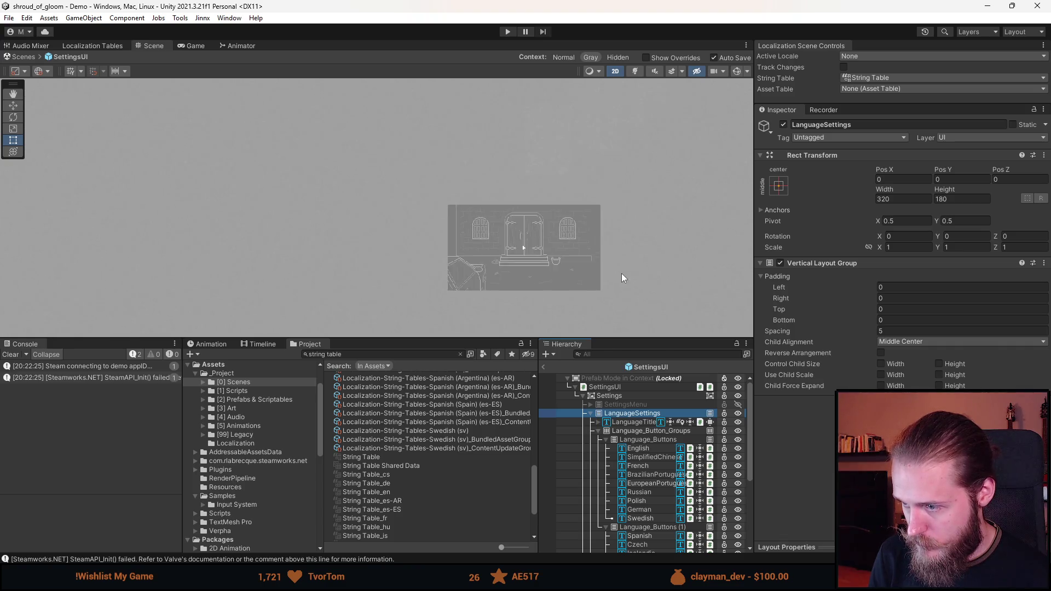
scroll(622, 274, down, 2)
Frame the LanguageSettings panel and make the Čeština (Czech) button Interactable.
double_click(639, 413)
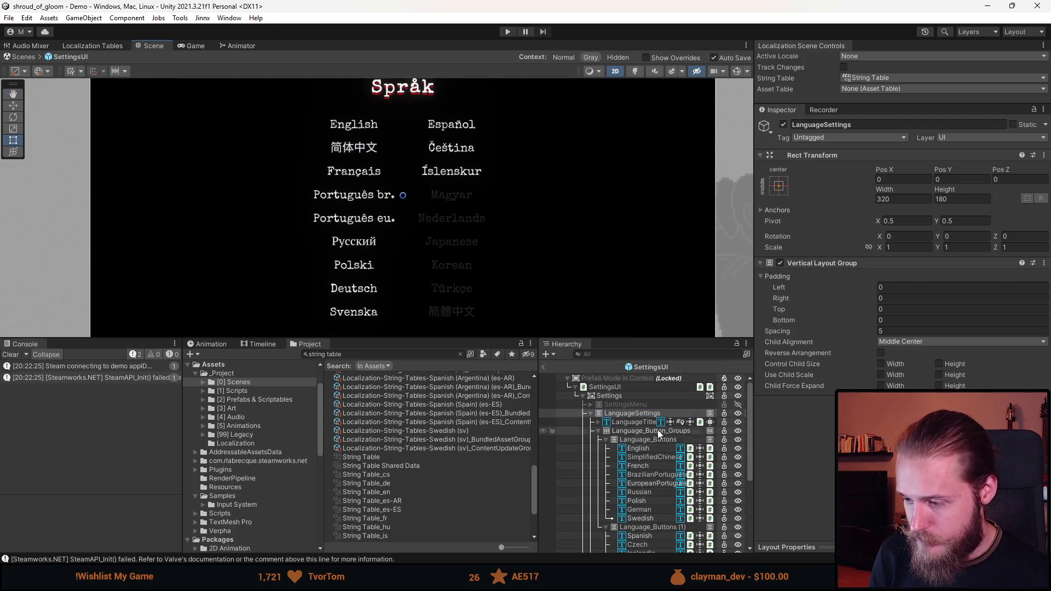
scroll(685, 475, down, 3)
click(660, 481)
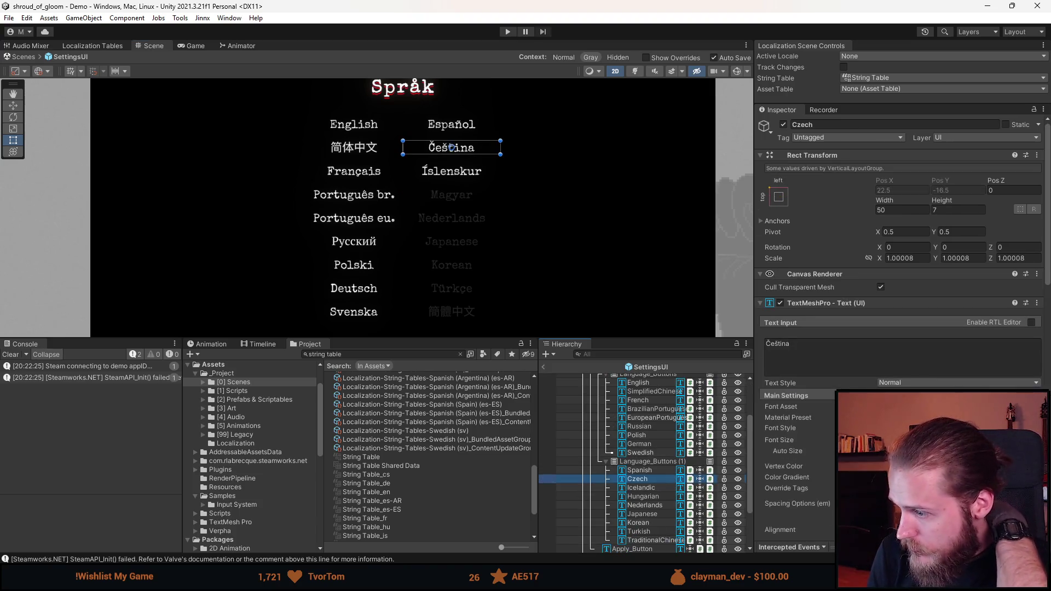
scroll(865, 351, down, 10)
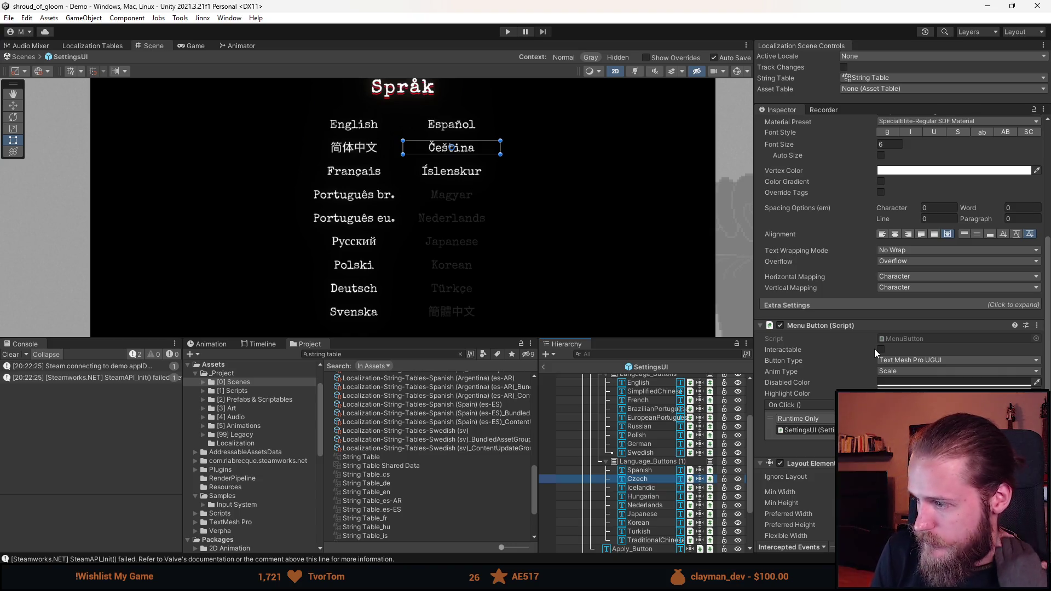
click(880, 349)
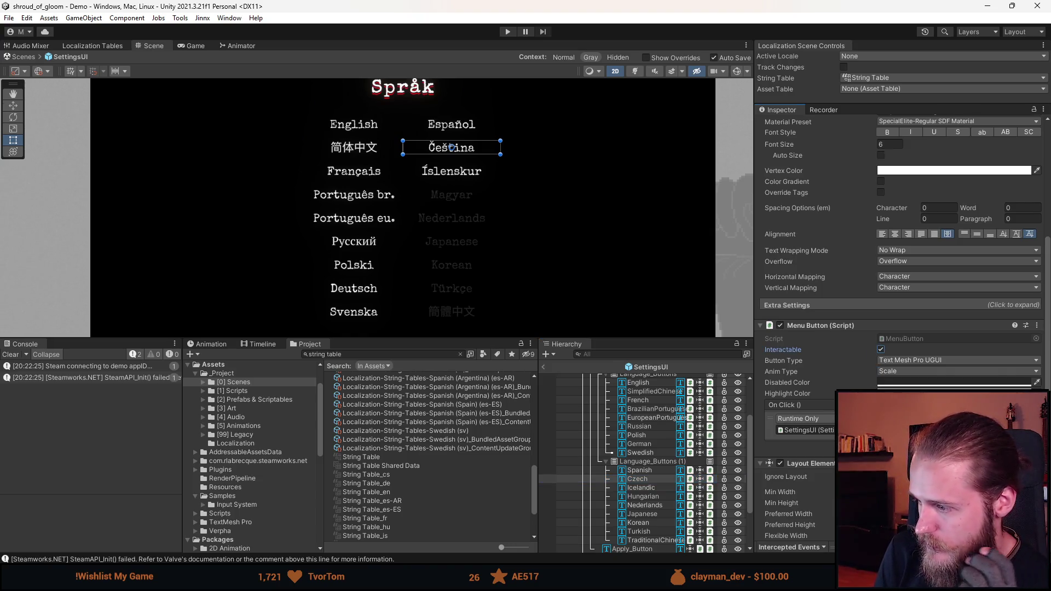
scroll(829, 422, down, 12)
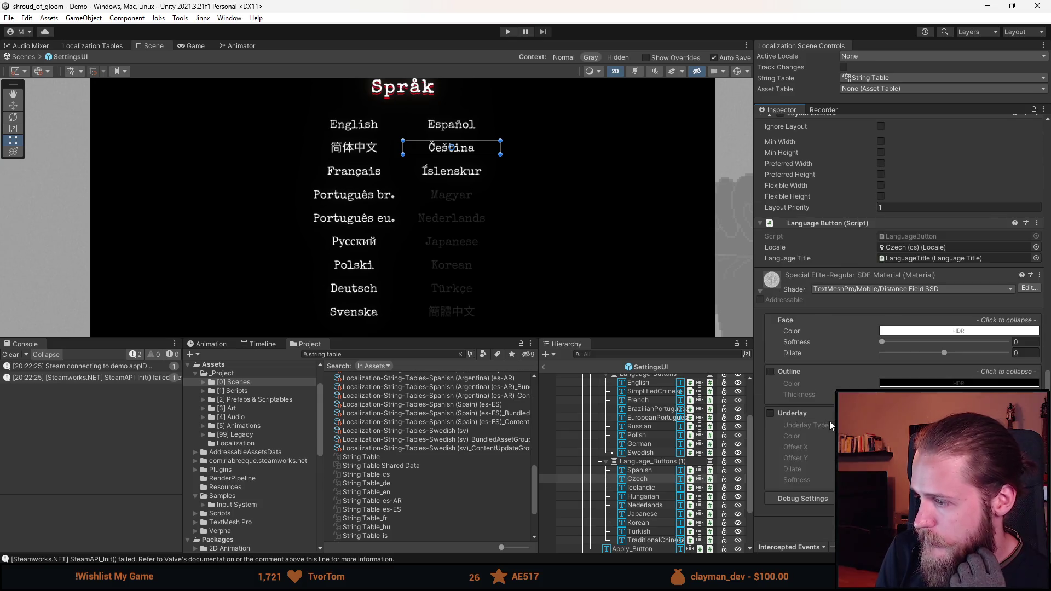
scroll(830, 421, up, 15)
scroll(826, 401, up, 7)
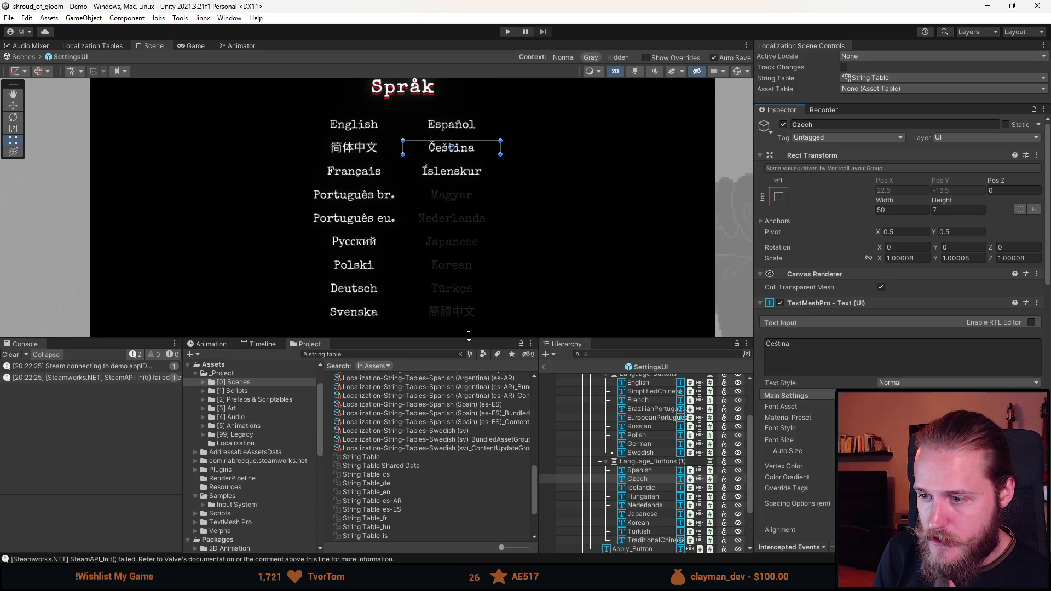
drag(468, 335, 469, 396)
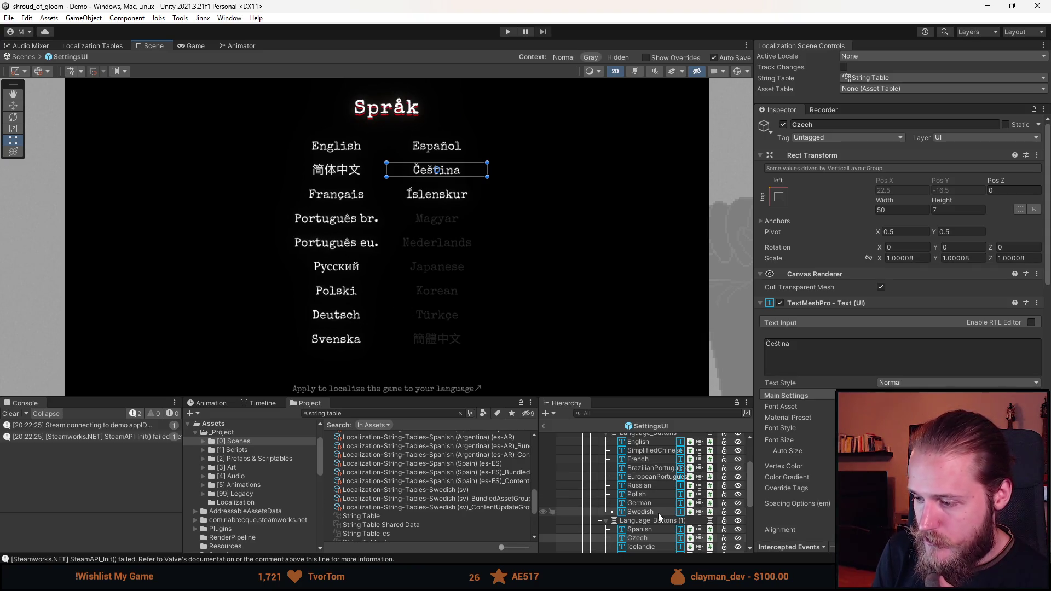
Move Čeština right after Polski and Svenska to the top of Language_Buttons (1).
drag(646, 538, 651, 498)
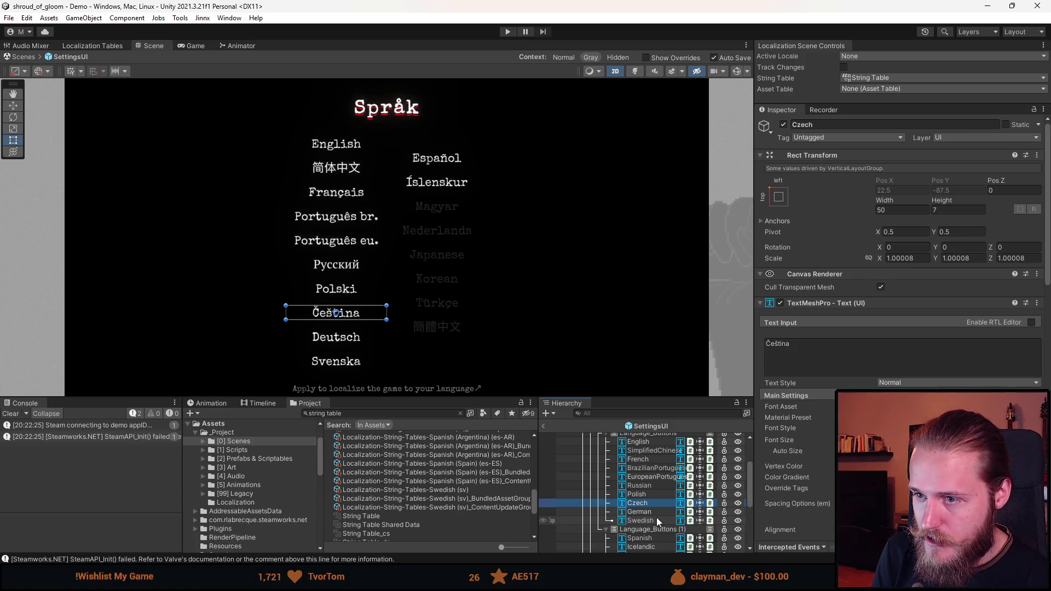
scroll(656, 518, down, 3)
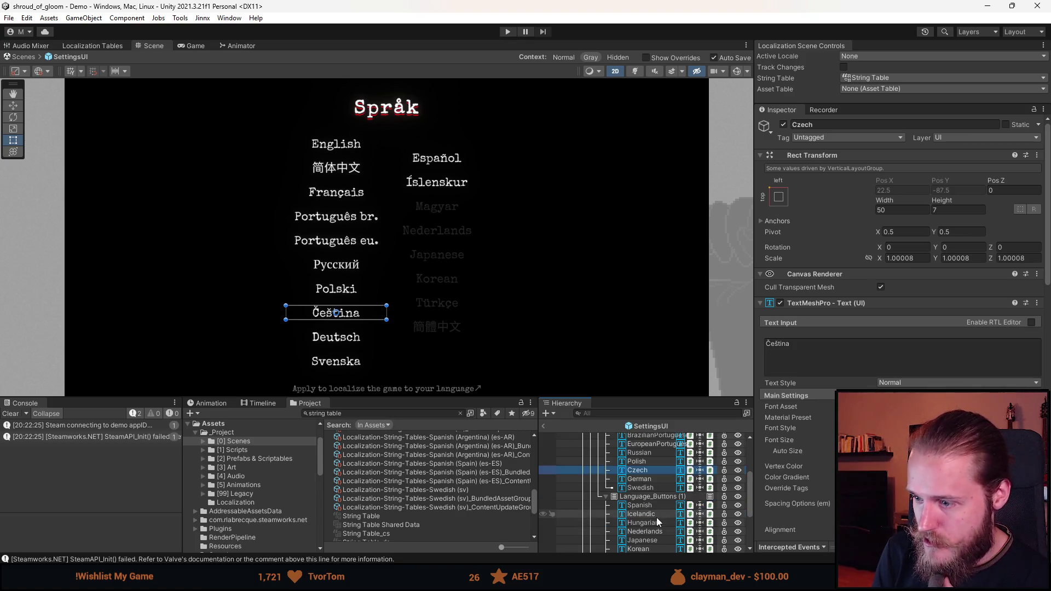
click(646, 489)
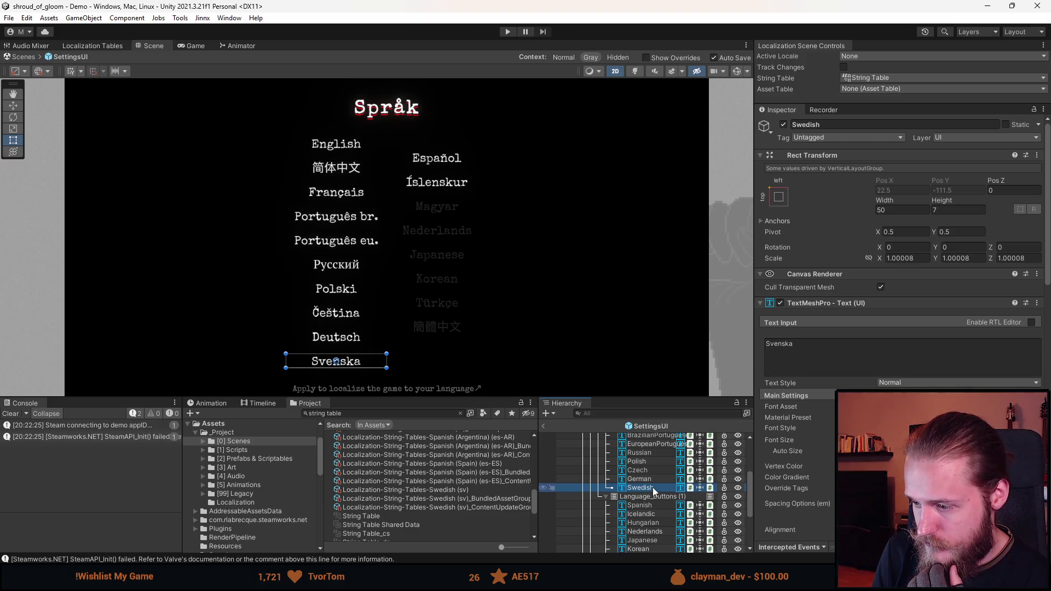
drag(652, 487, 652, 503)
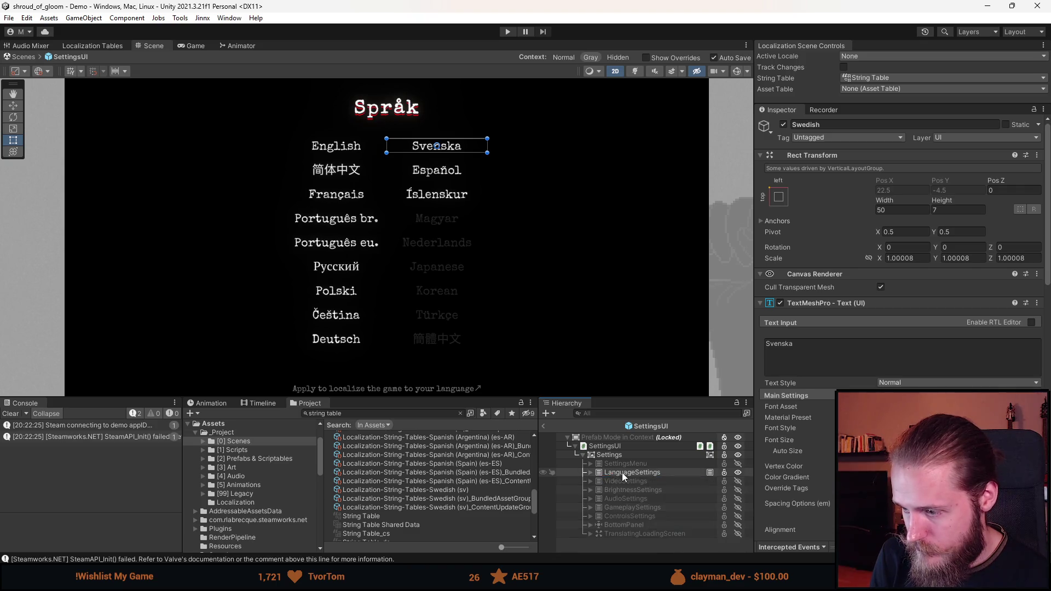
Switch the Settings panel off, exit prefab mode and start Play mode.
click(623, 464)
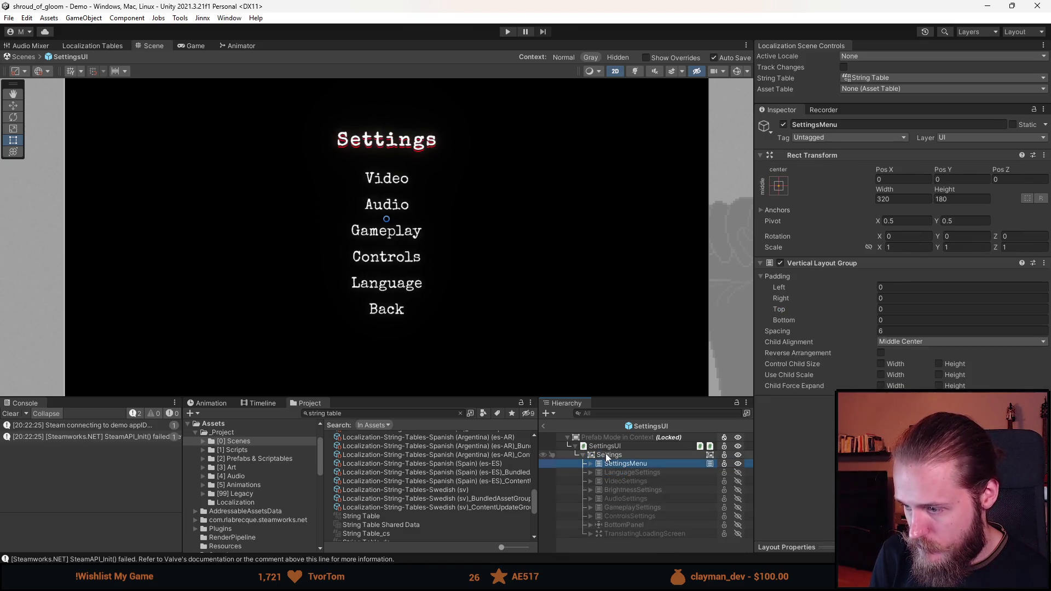
click(605, 455)
key(alt+shift+a)
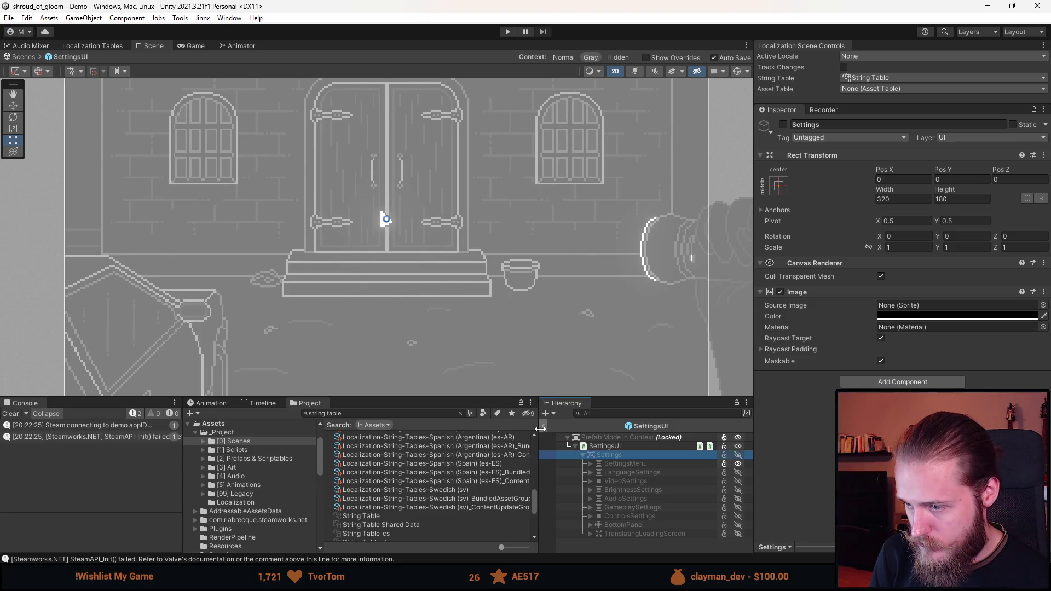
click(543, 427)
click(512, 32)
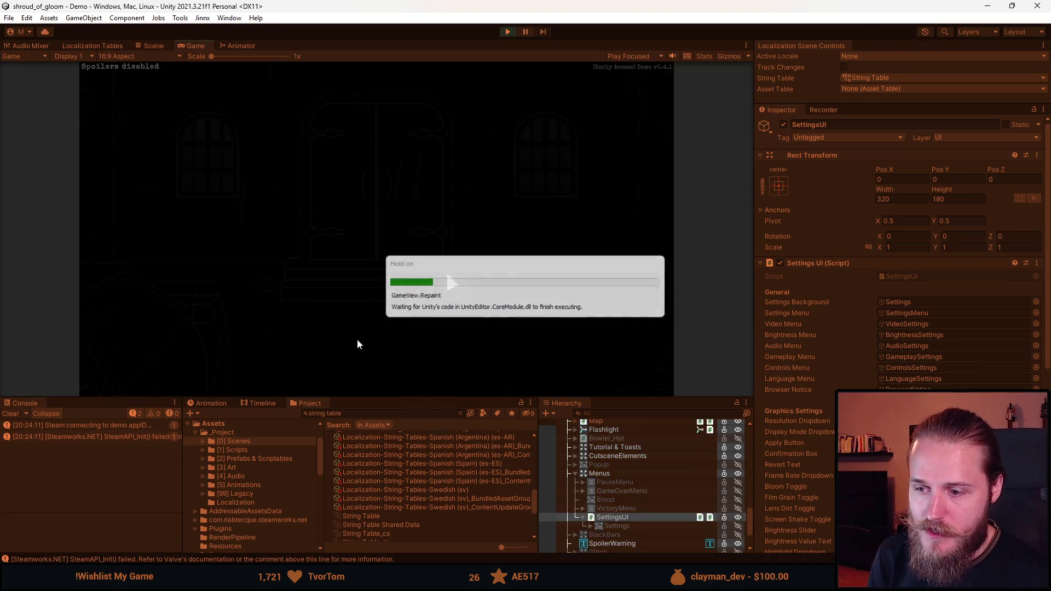
Pause the game and switch its language to Čeština in the settings.
key(Escape)
click(378, 305)
click(375, 355)
click(378, 364)
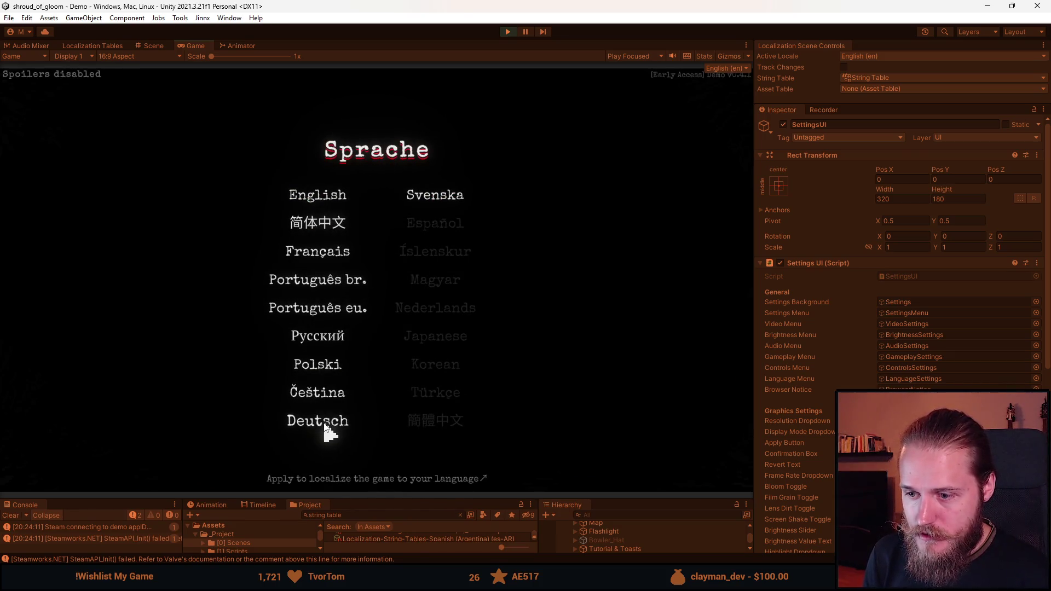
click(328, 394)
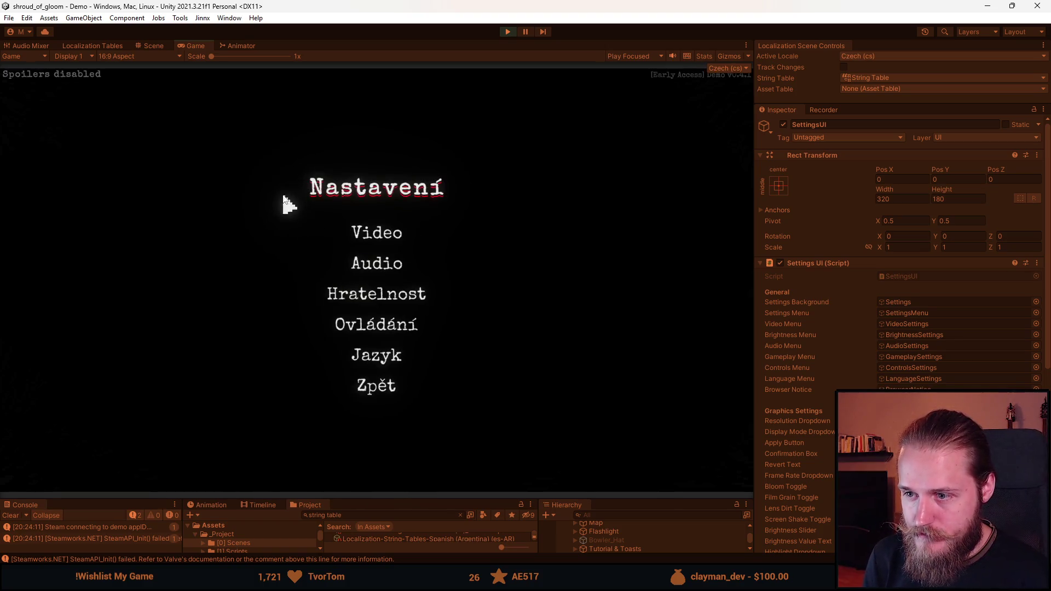
Review the Video settings, keeping Borderless display mode, and apply the brightness calibration.
click(386, 235)
click(470, 214)
click(468, 226)
click(471, 262)
click(469, 266)
click(467, 268)
click(479, 277)
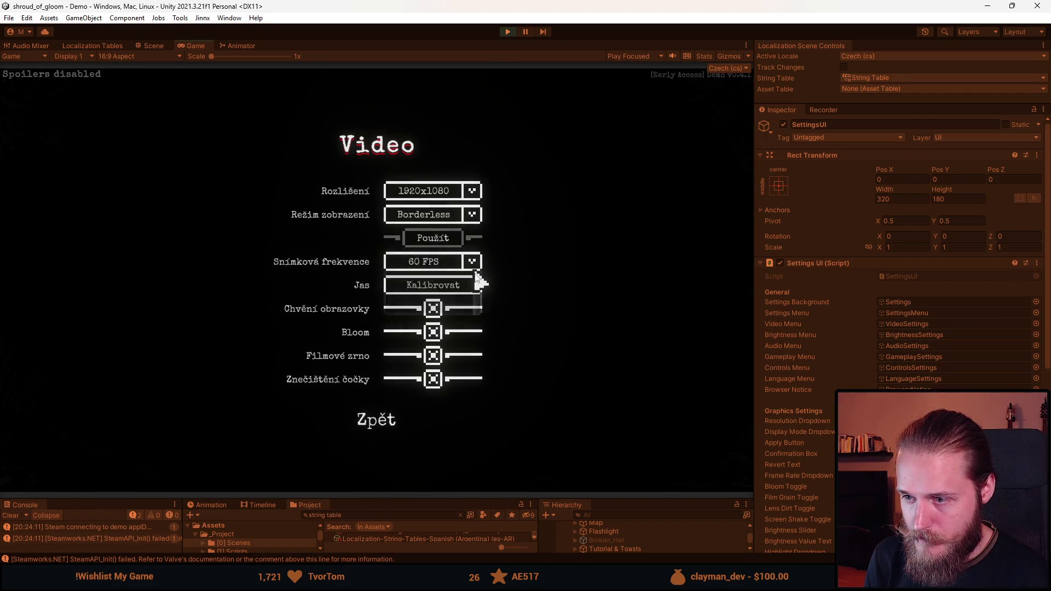
click(406, 285)
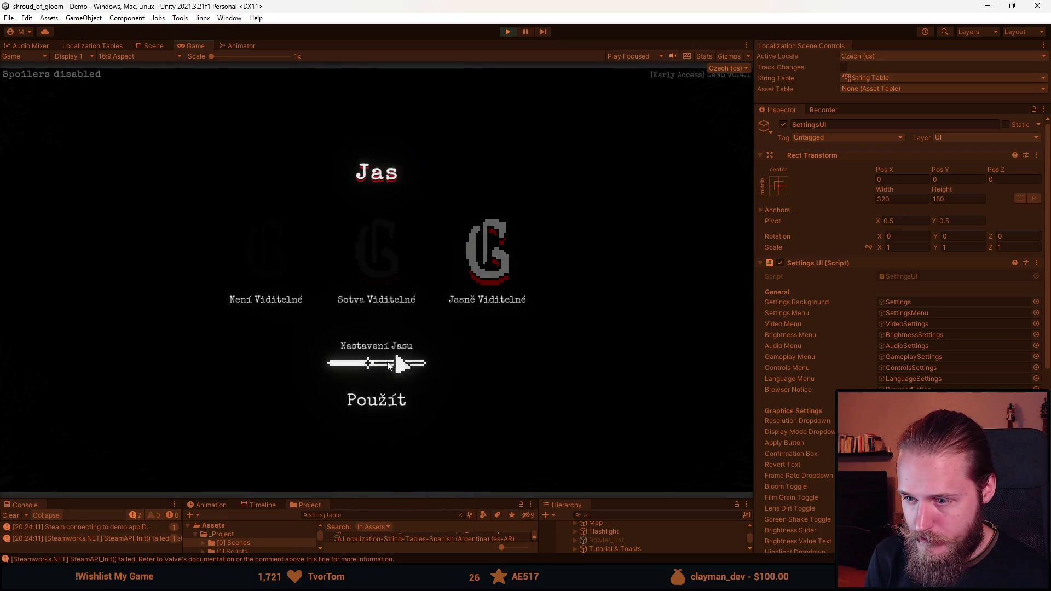
click(384, 405)
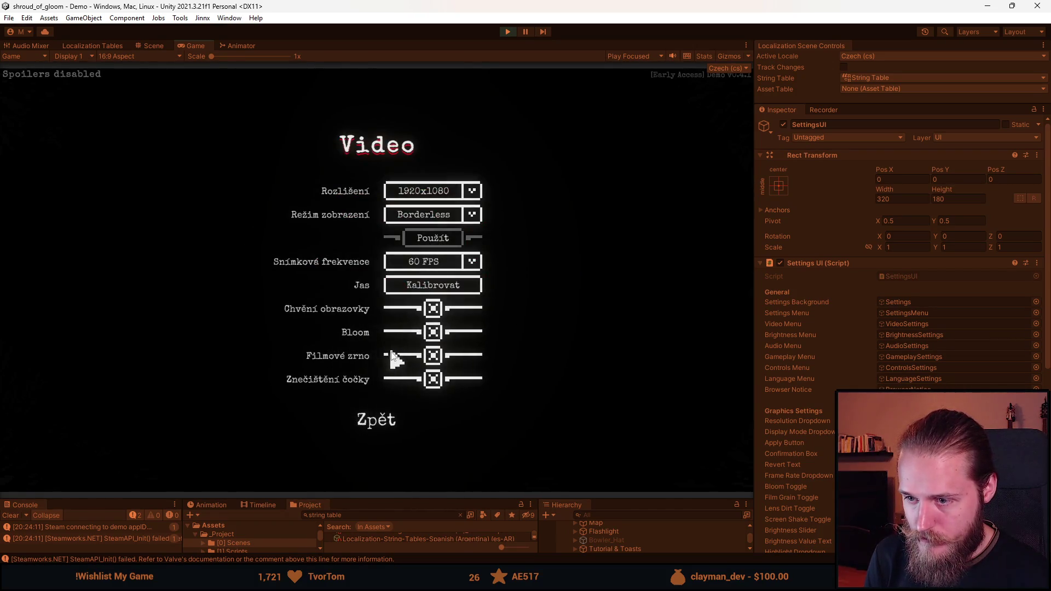
click(383, 428)
Look through the Audio, Gameplay and Controls settings screens in Czech.
click(356, 268)
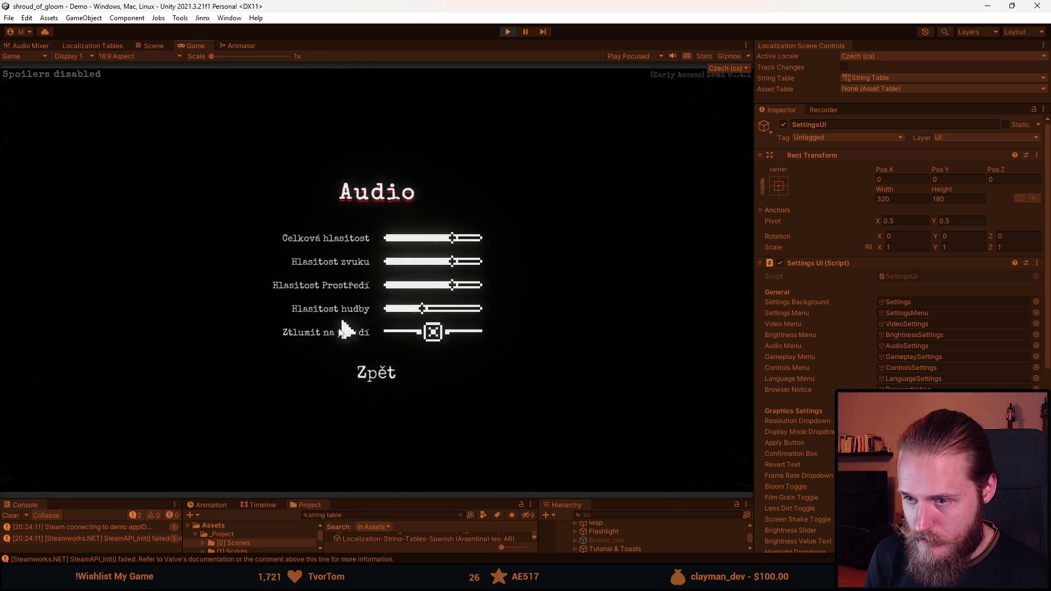
click(379, 376)
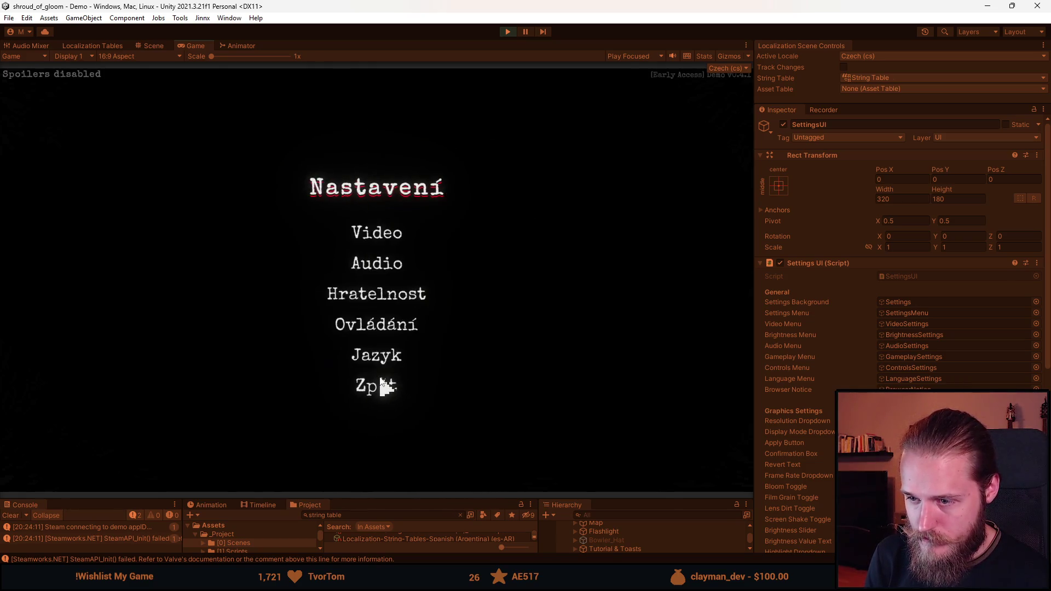
click(386, 301)
click(373, 329)
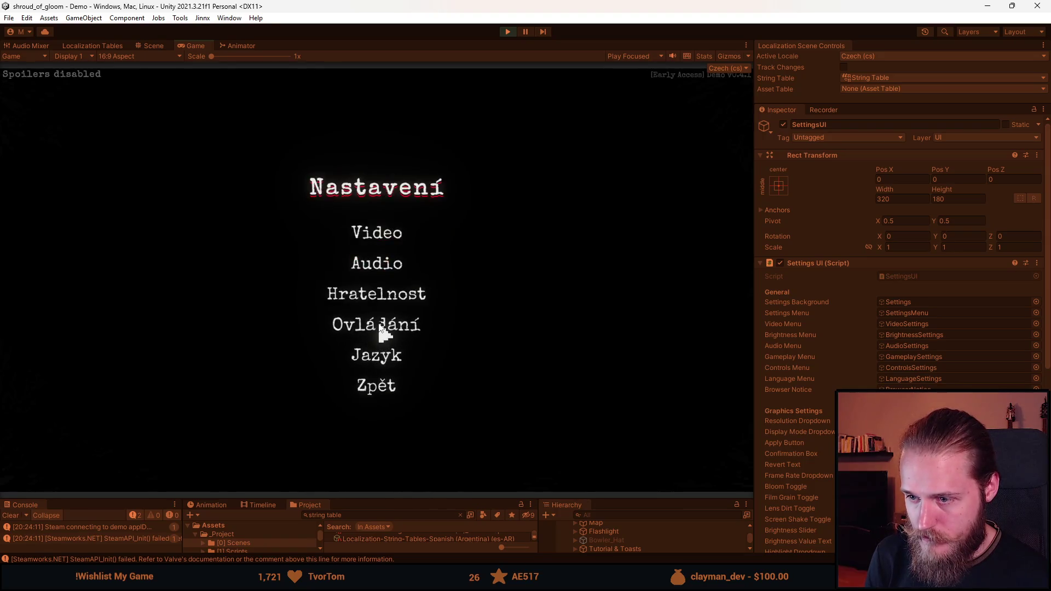
click(377, 326)
click(377, 401)
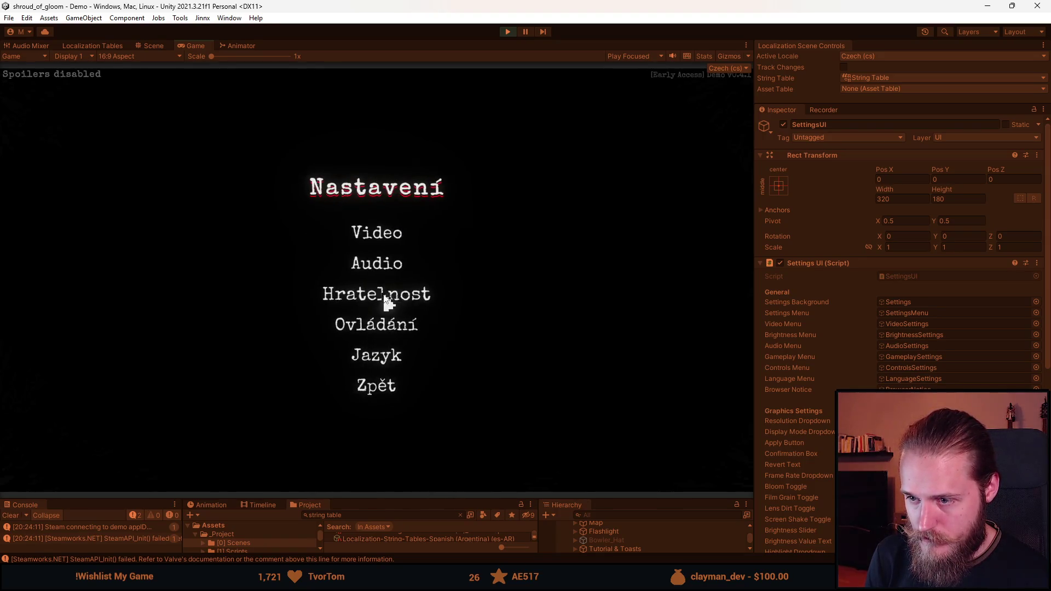
click(382, 292)
click(376, 331)
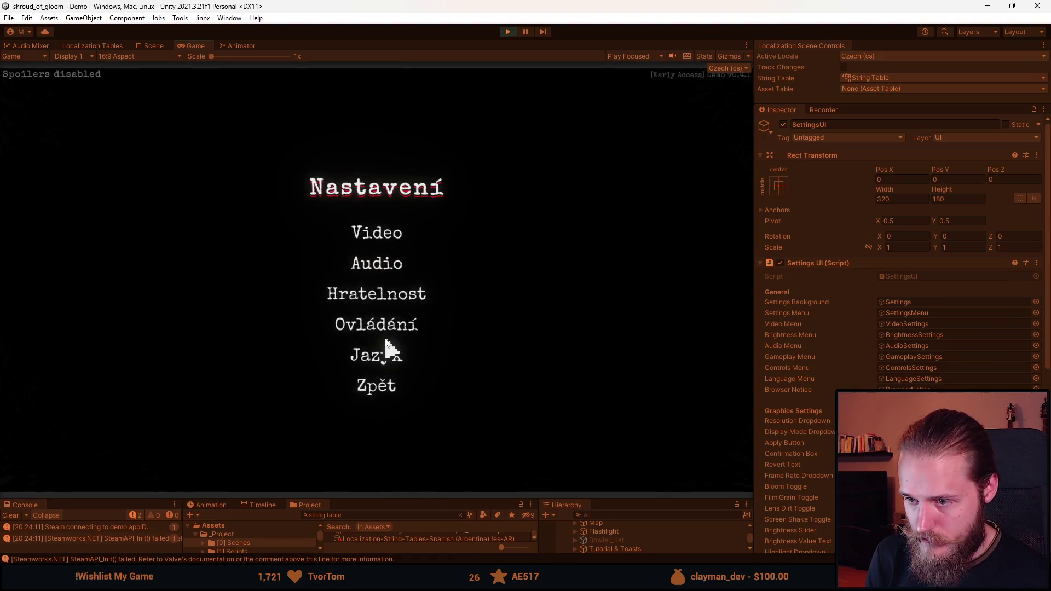
click(383, 328)
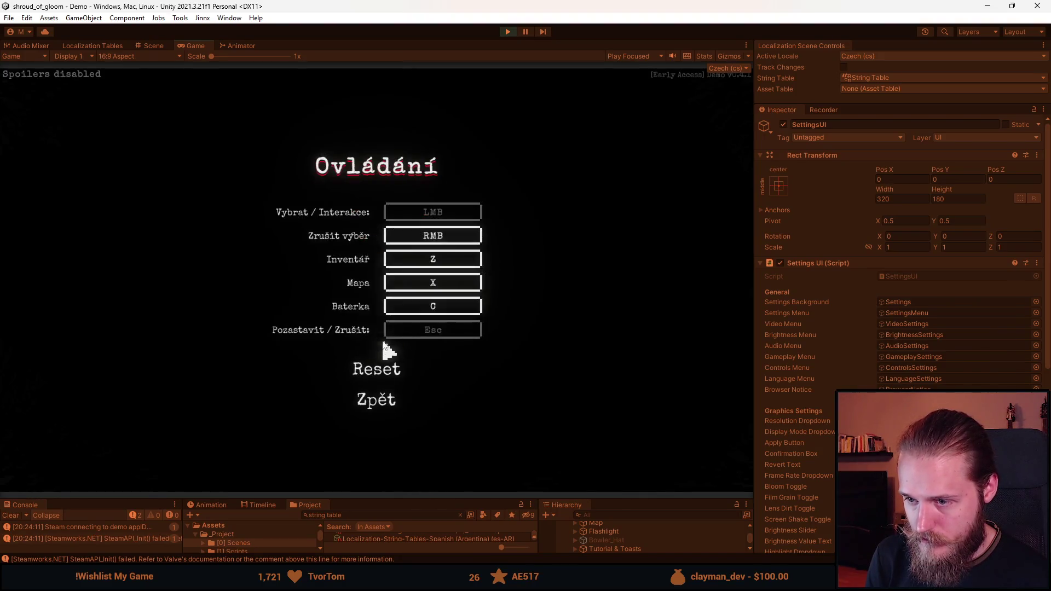
click(389, 408)
Check the language selection screen, back out to the pause menu and resume play.
click(399, 360)
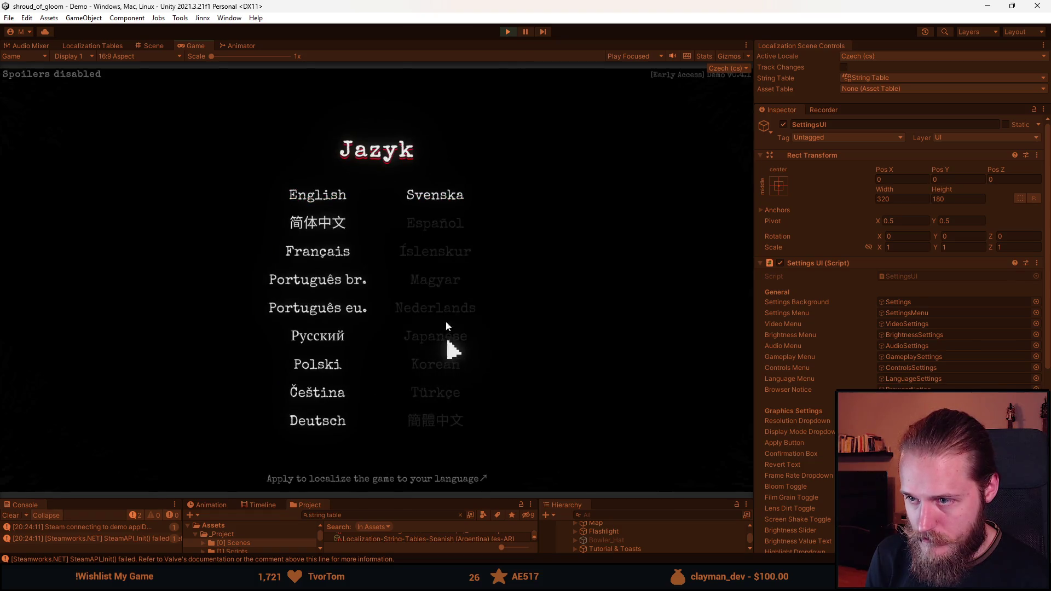
click(319, 395)
click(384, 387)
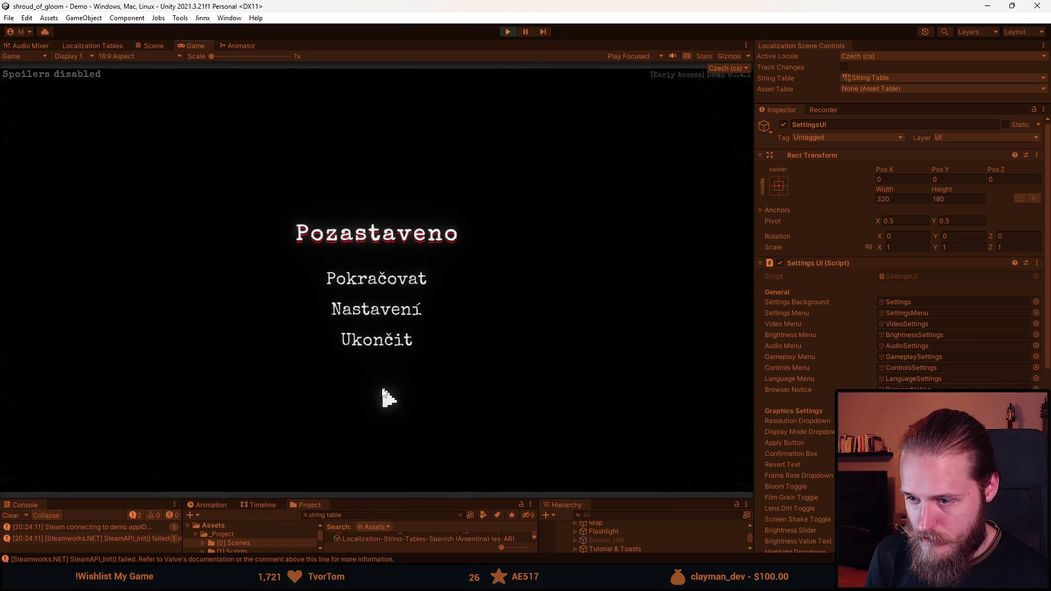
click(386, 284)
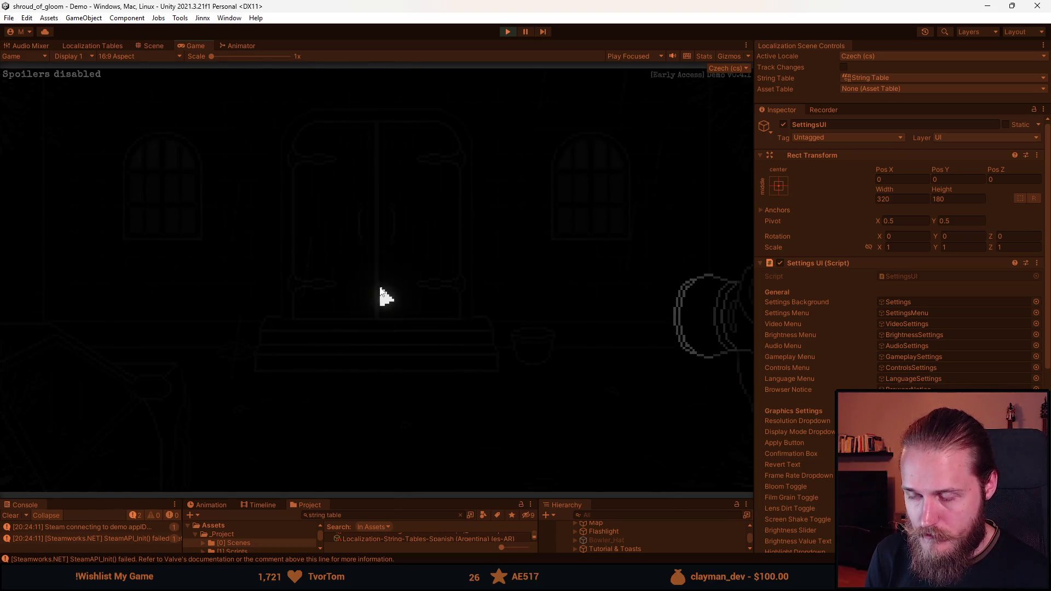
Pause and resume, then open the inventory and check the Poznámky notes page.
key(Escape)
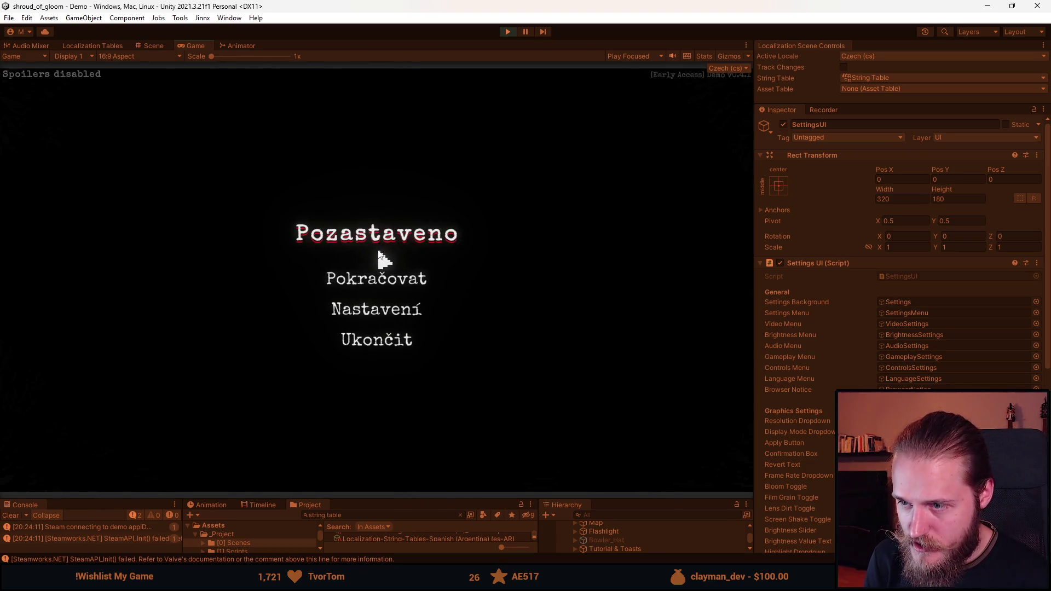
click(395, 282)
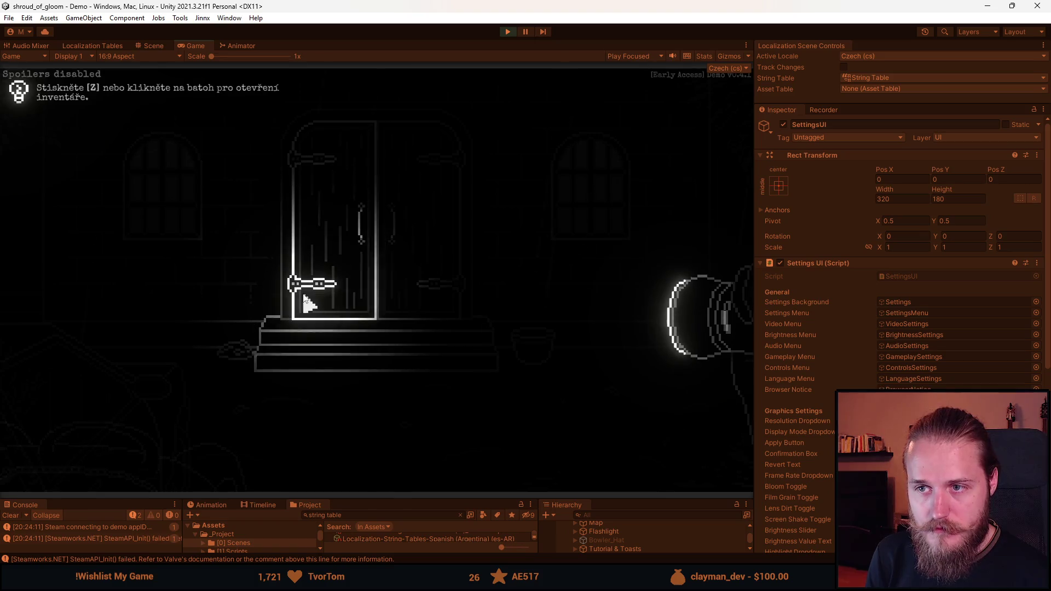
key(z)
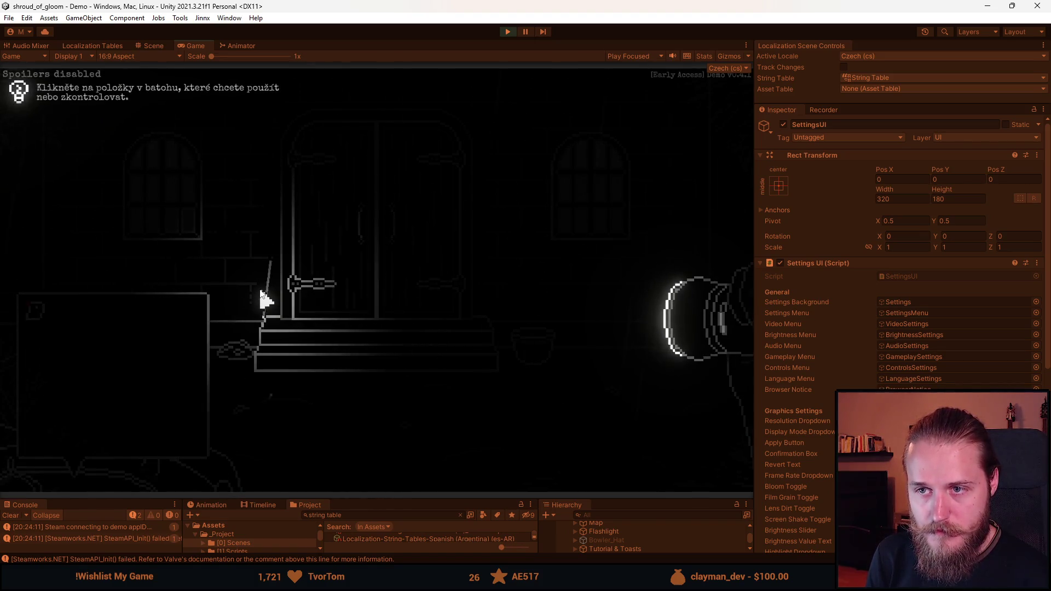
click(34, 311)
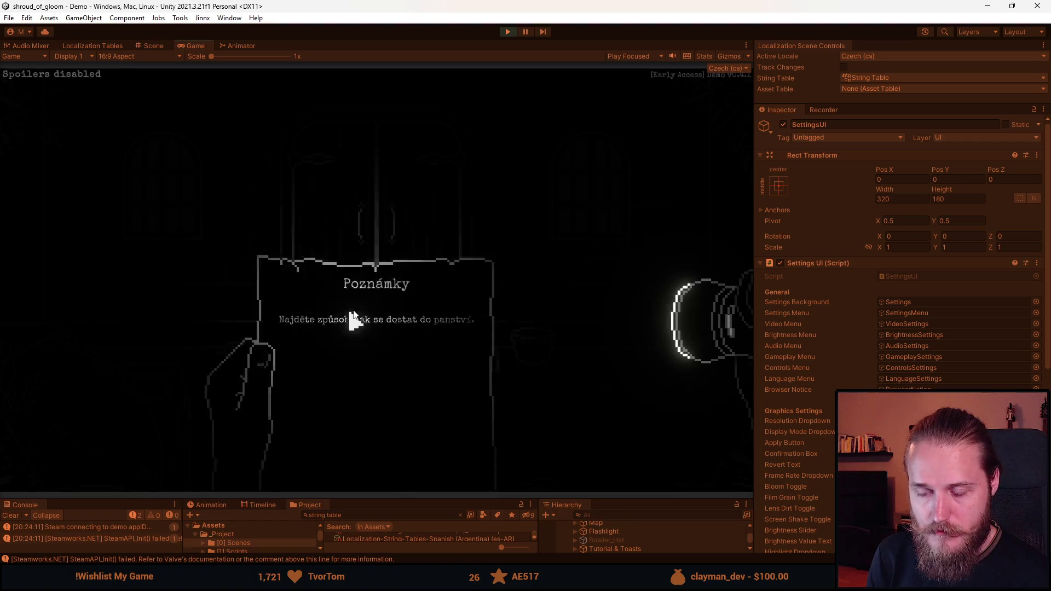
click(413, 282)
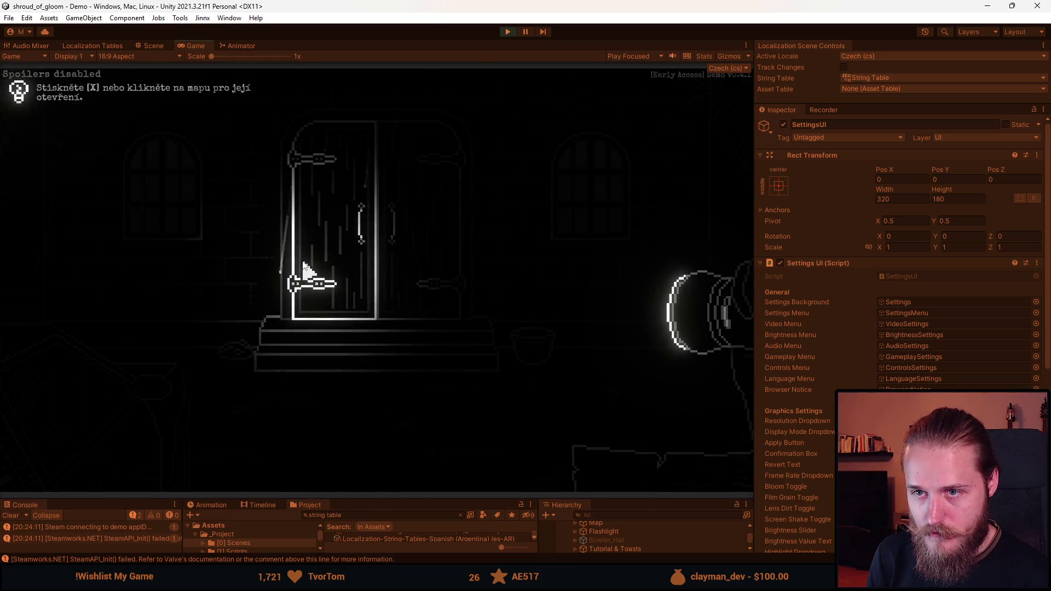
View the Přízemí map showing the Zamčené Dveře door, then close it.
key(x)
key(x)
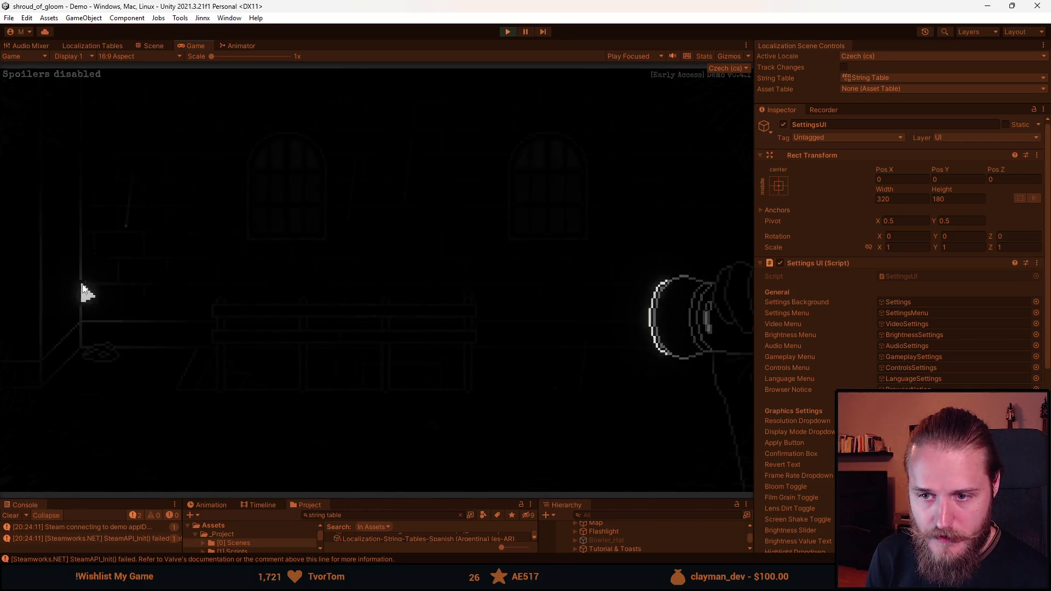
key(x)
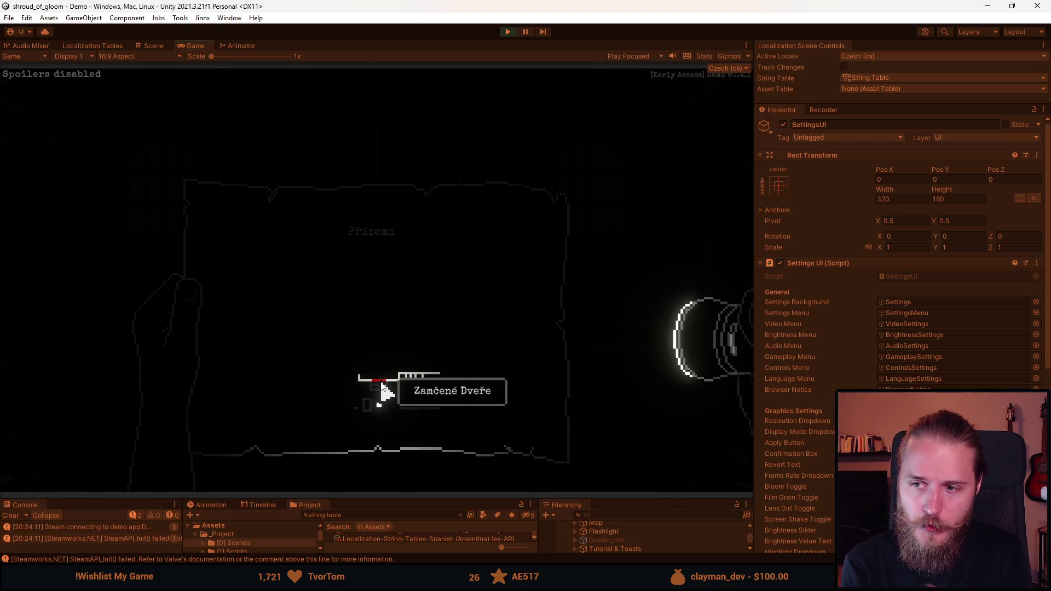
key(m)
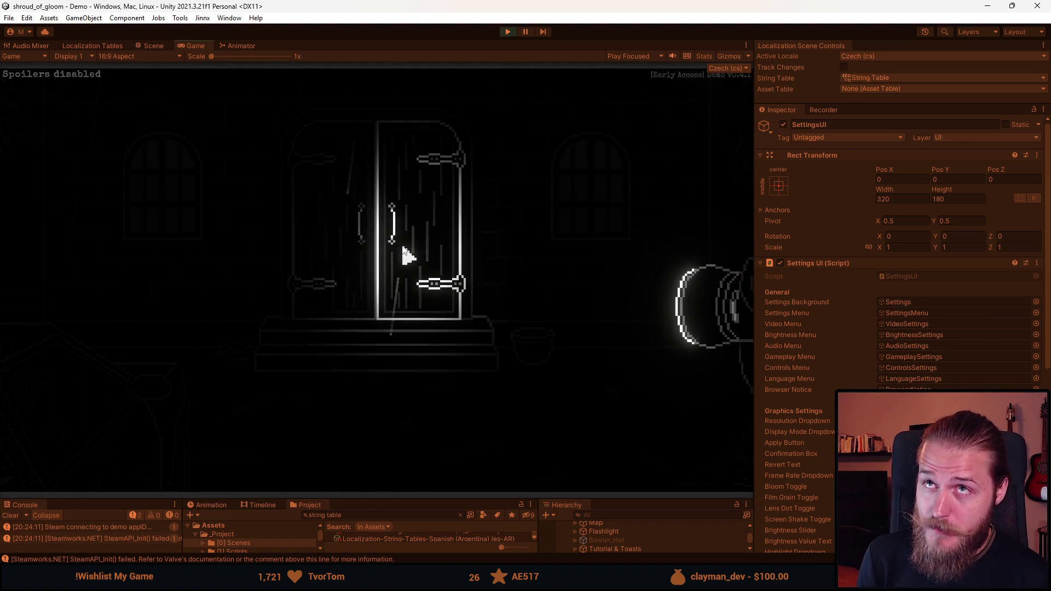
Walk to the next room, take the Baterie from the trash can and load it into the flashlight.
key(m)
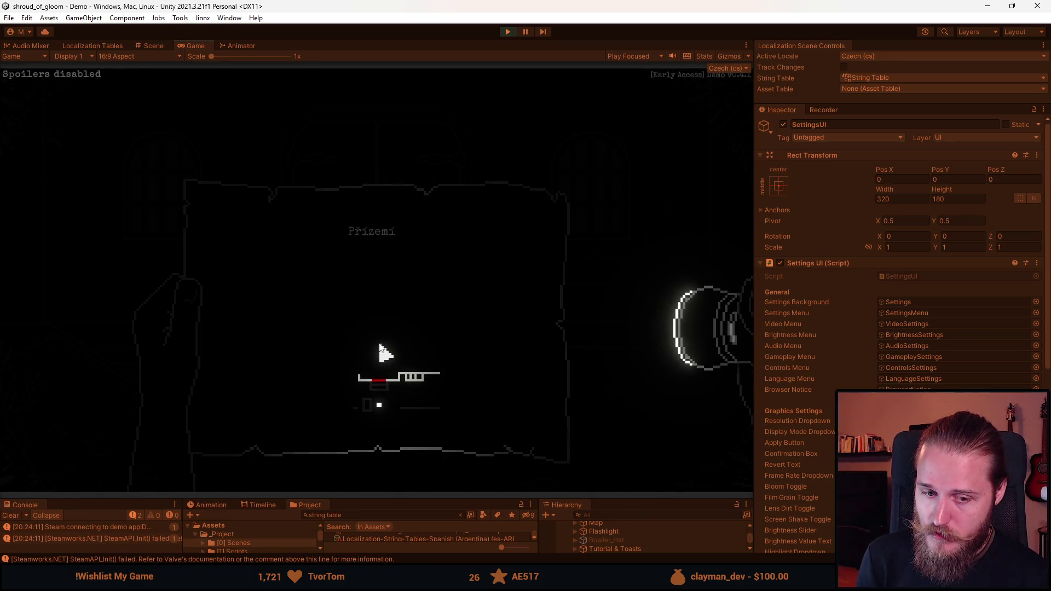
key(m)
click(80, 256)
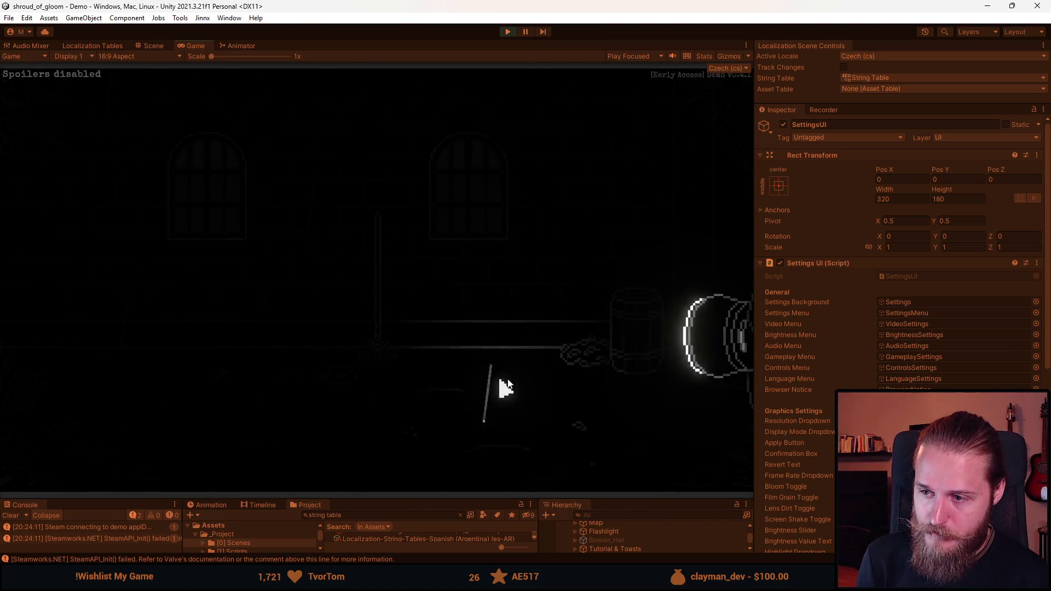
click(75, 300)
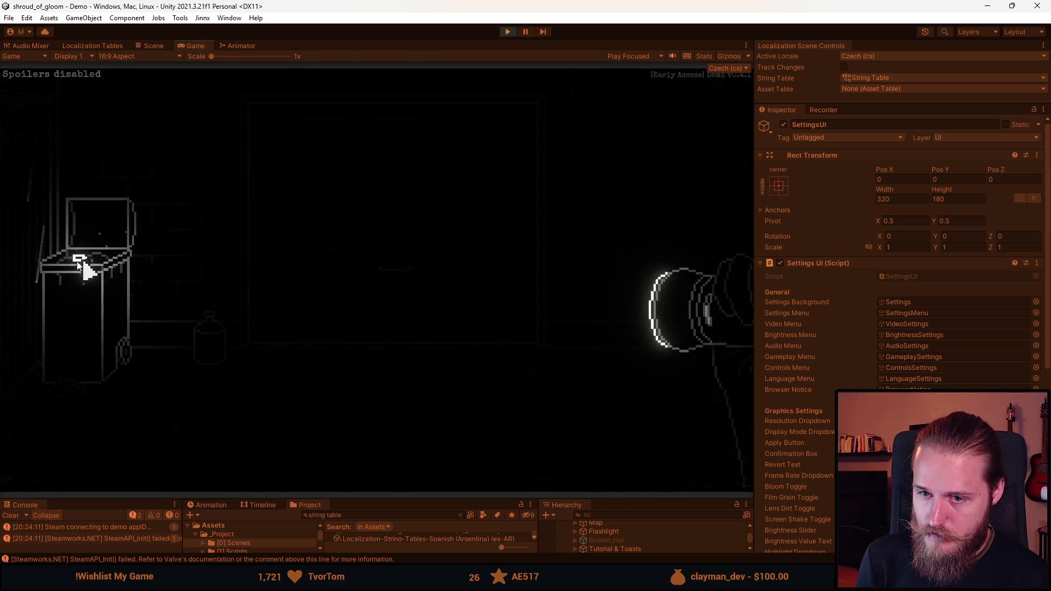
click(83, 257)
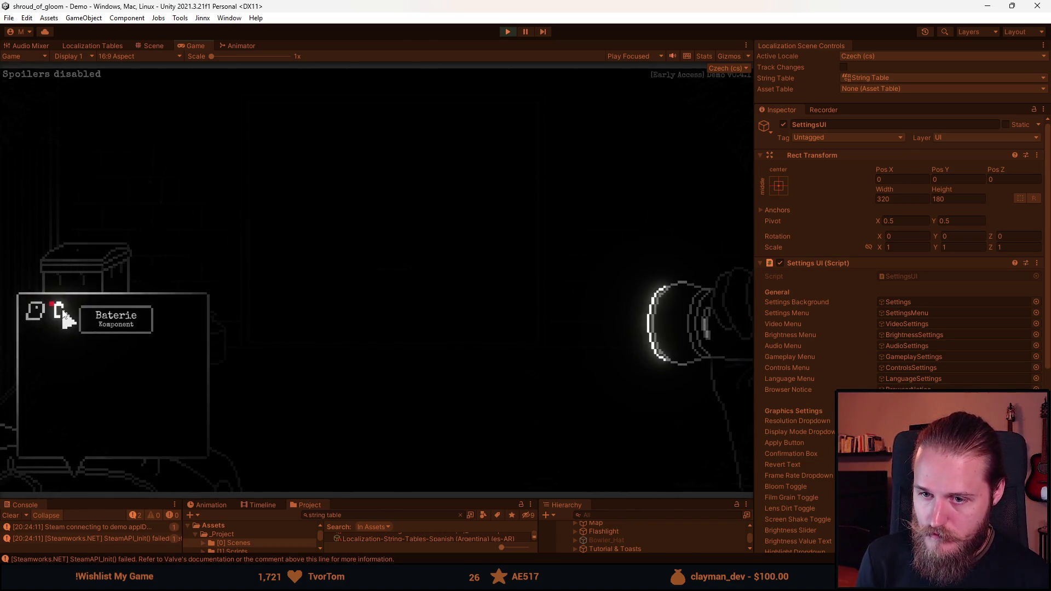
click(63, 313)
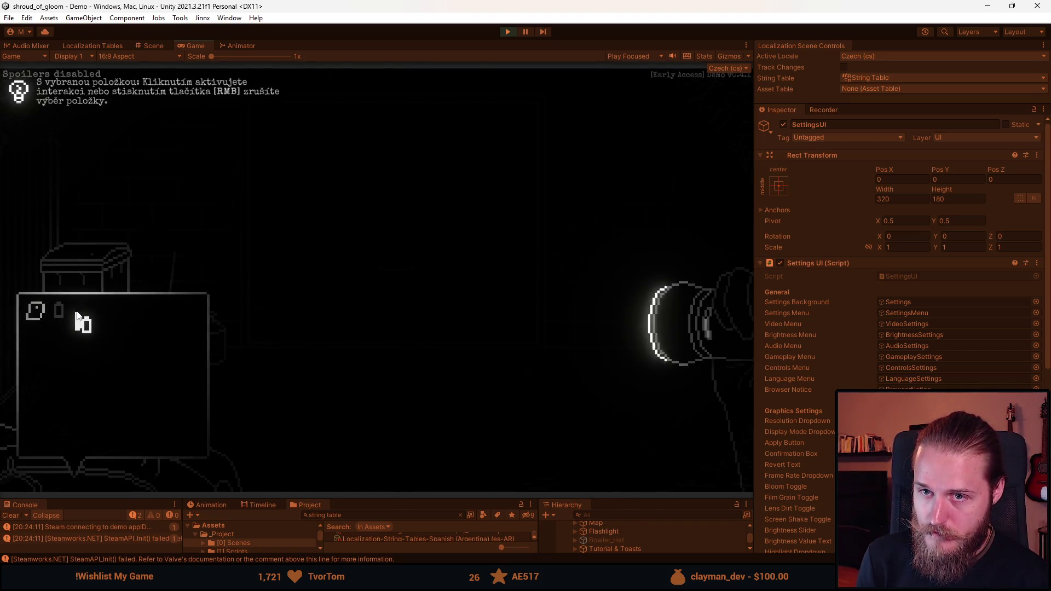
click(720, 334)
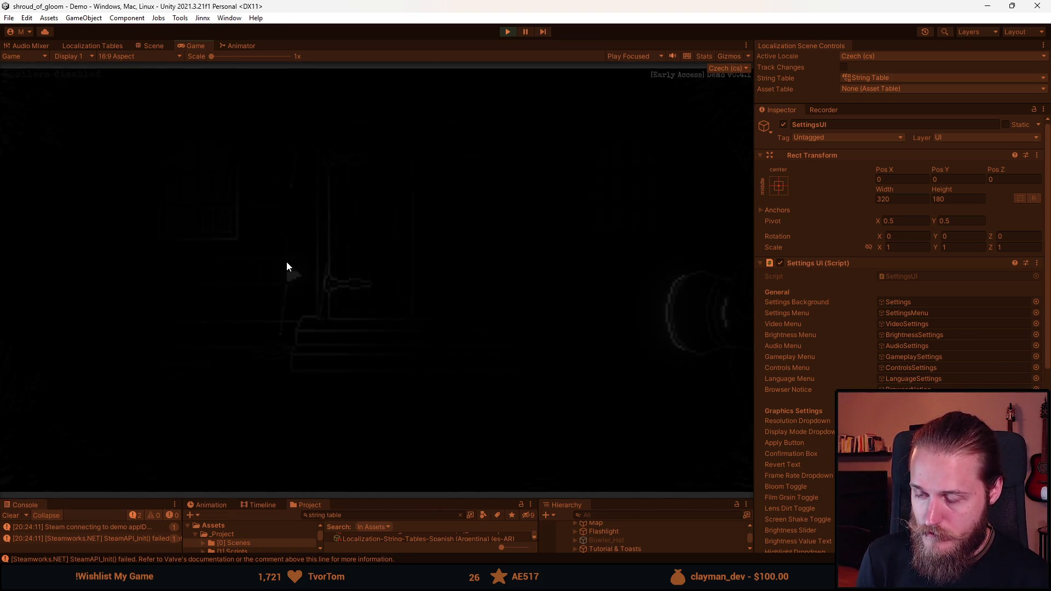
key(F1)
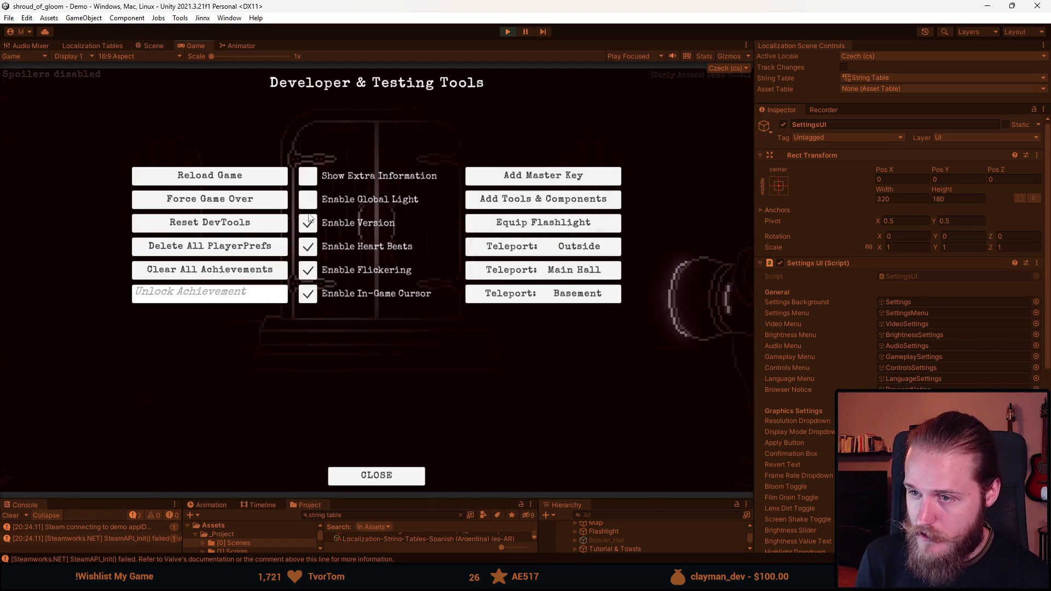
Teleport to the Main Hall stairs, visit the clock room and check the ground-floor map.
click(551, 274)
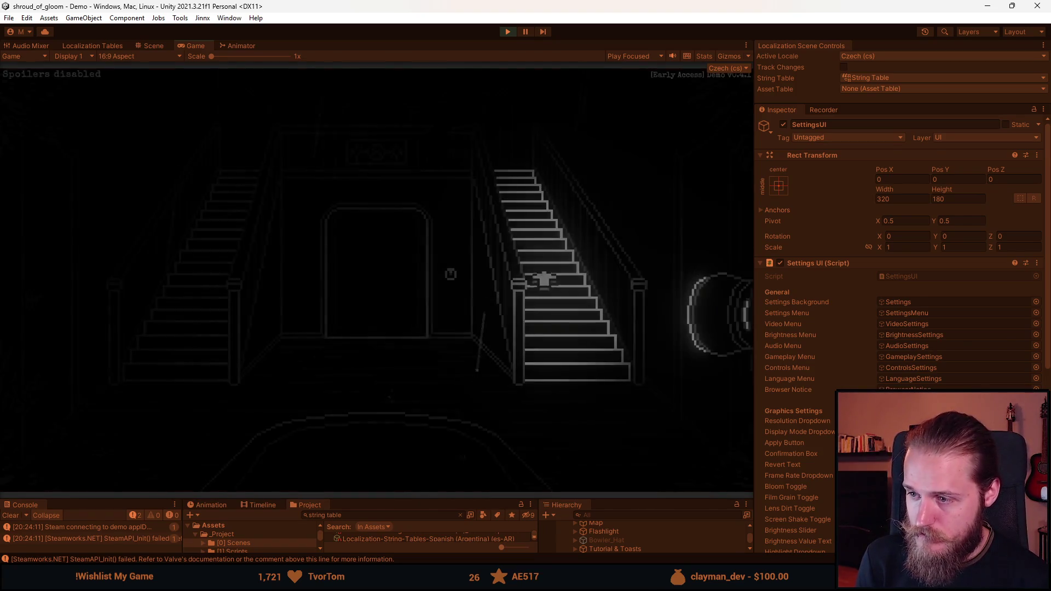
click(692, 228)
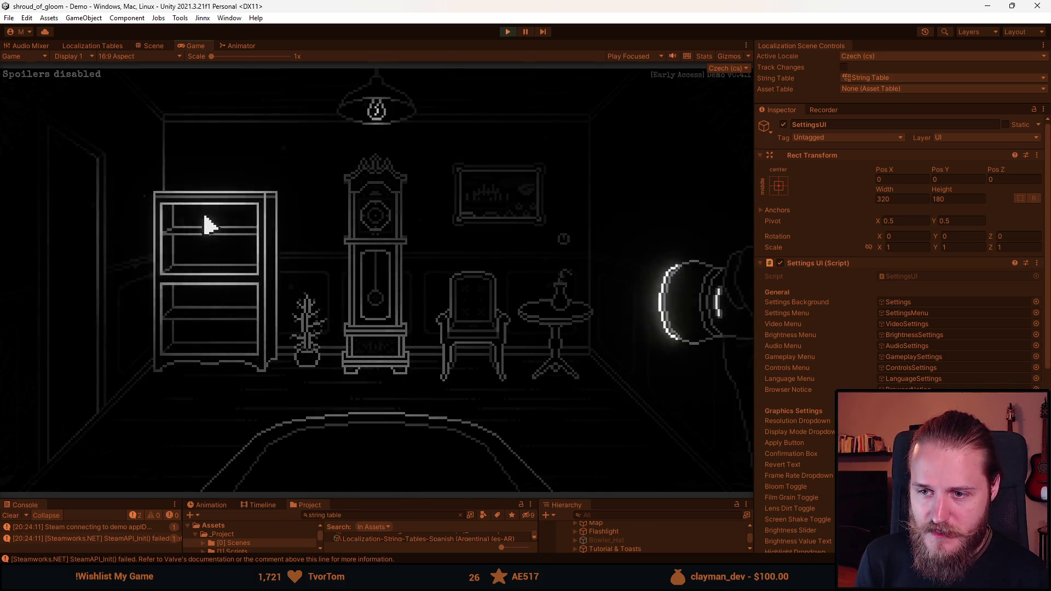
click(68, 256)
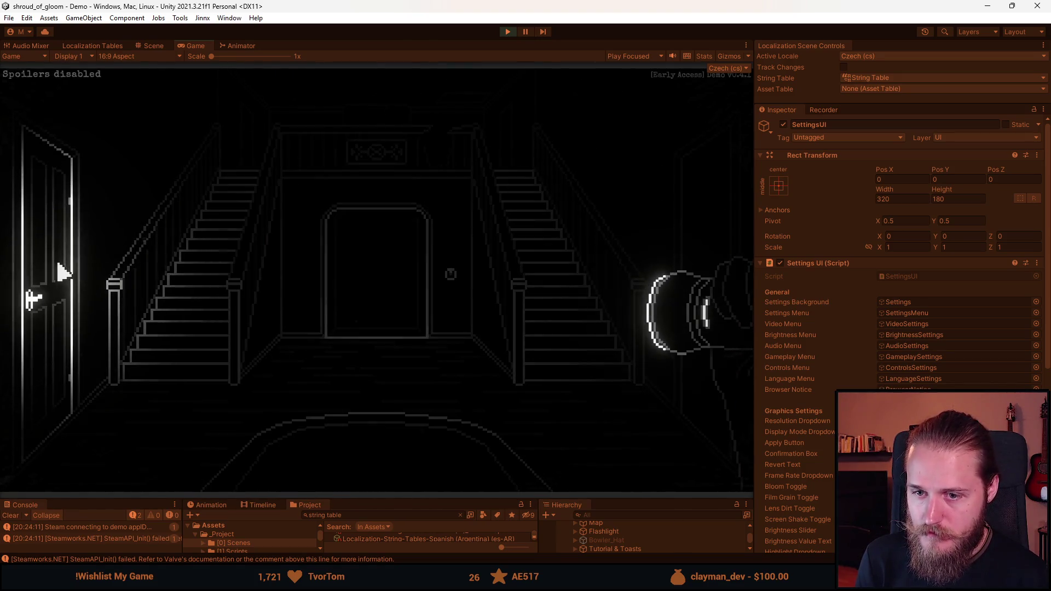
key(m)
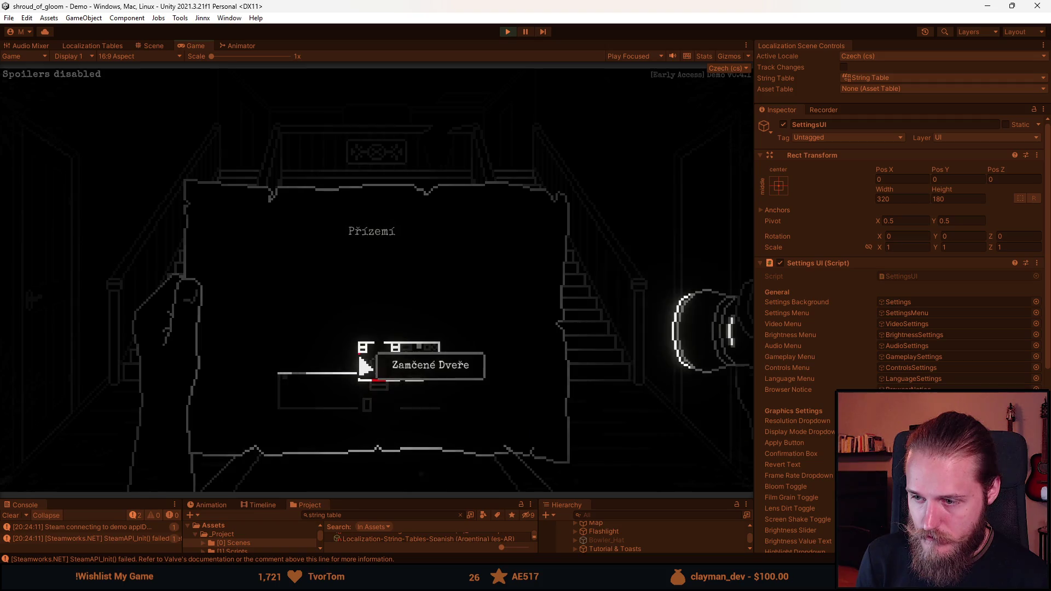
key(m)
Climb upstairs, check the Horní Patro map, pass the glass cabinet and reach the piano keyboard.
click(202, 294)
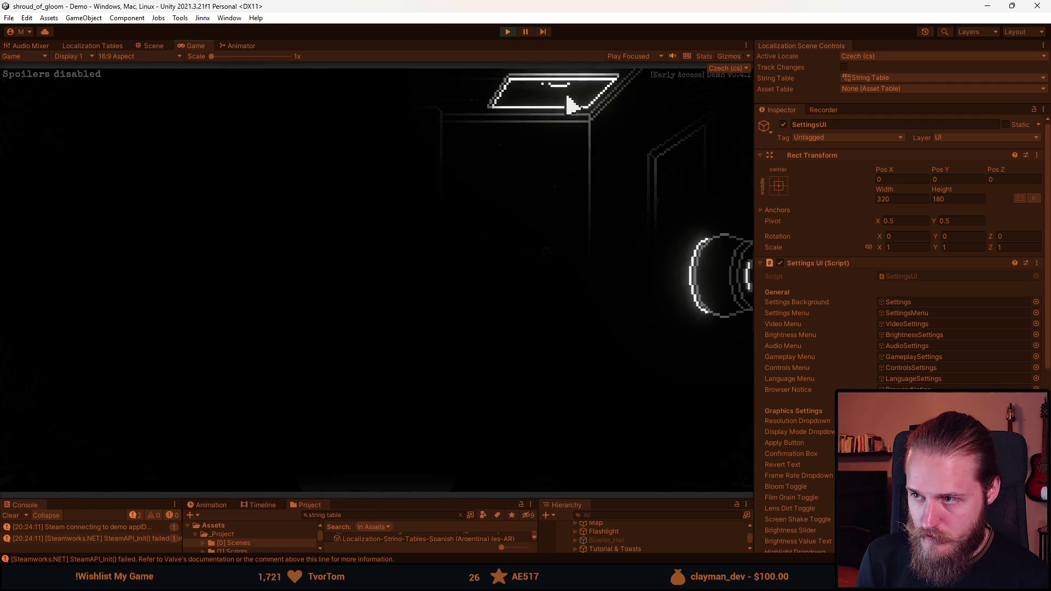
key(m)
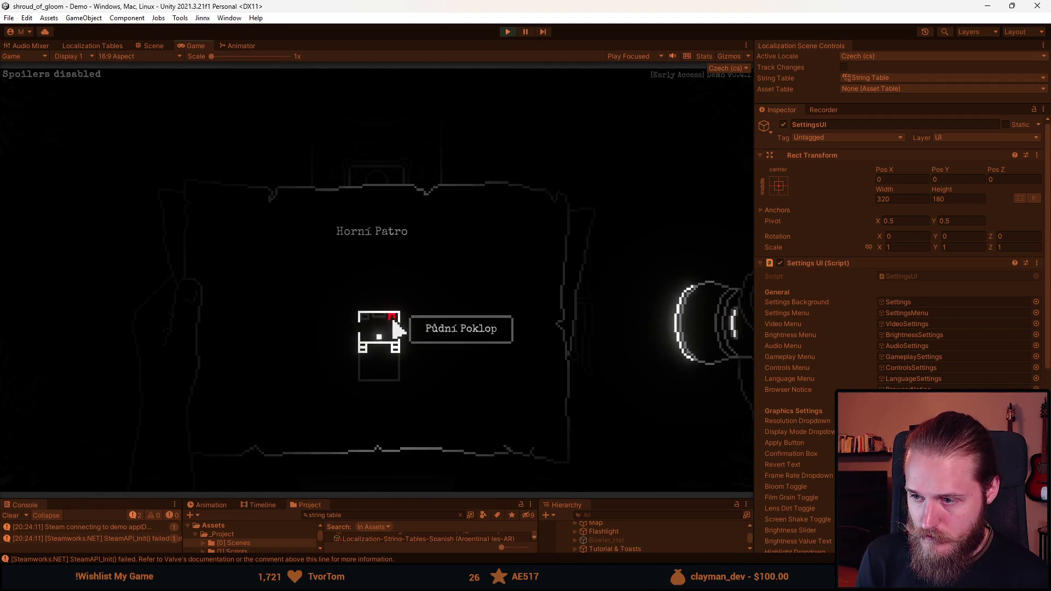
key(m)
click(181, 288)
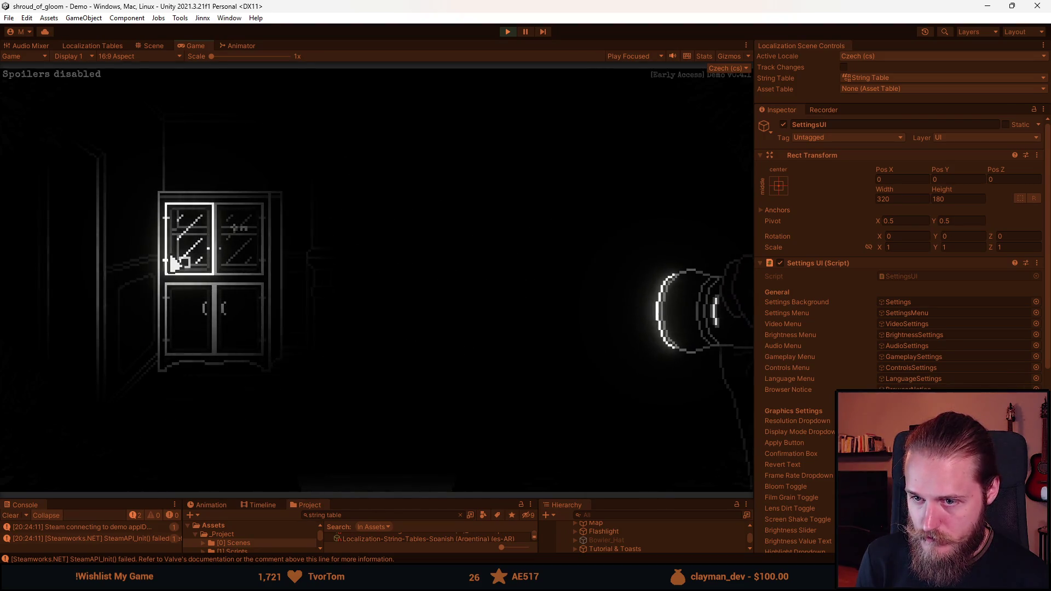
click(65, 284)
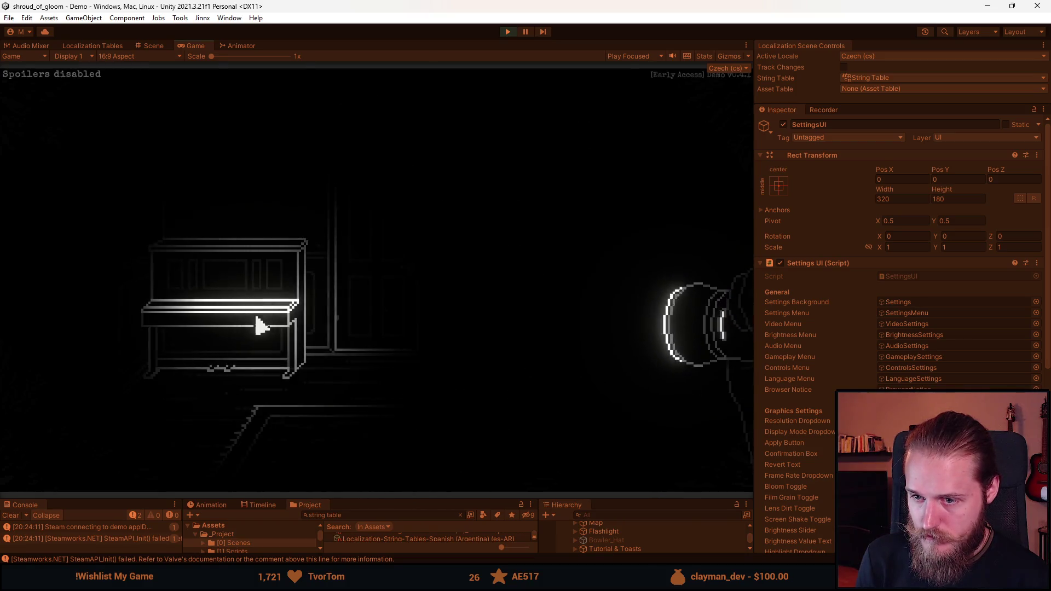
click(236, 322)
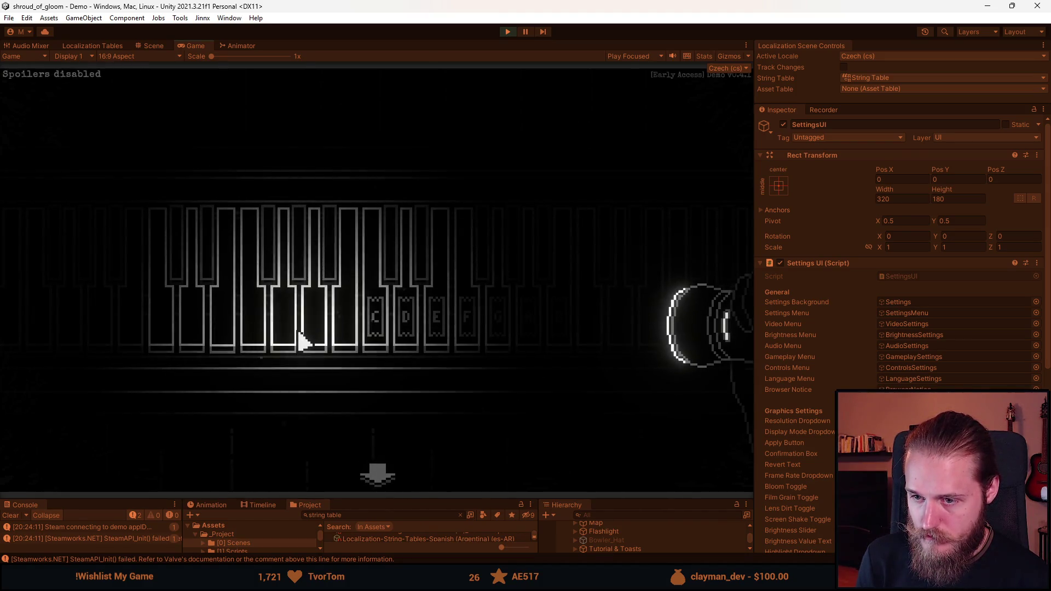
Play the piano keyboard over several close-up visits.
click(377, 473)
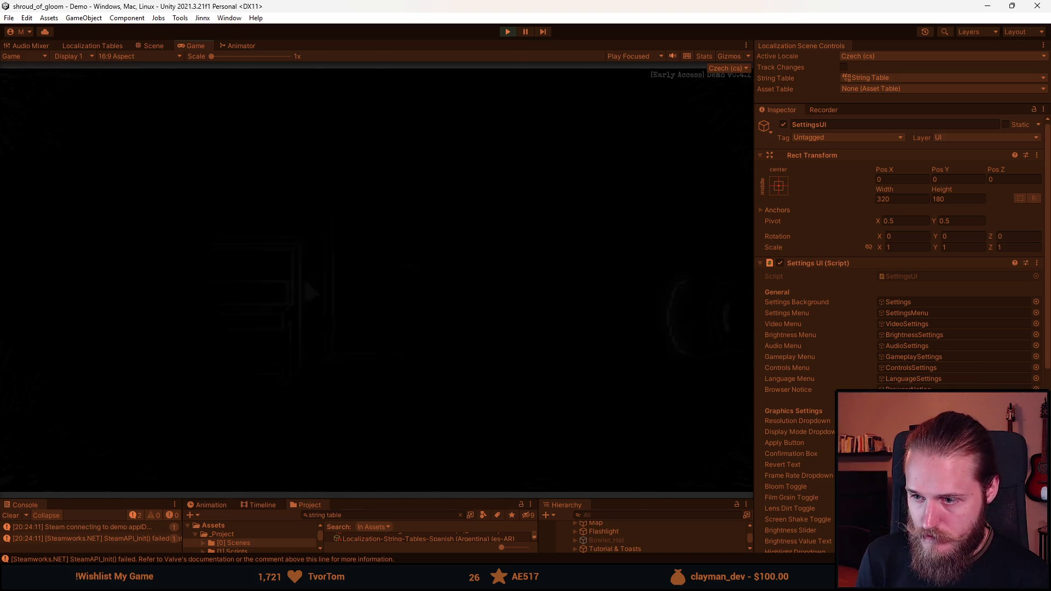
click(258, 334)
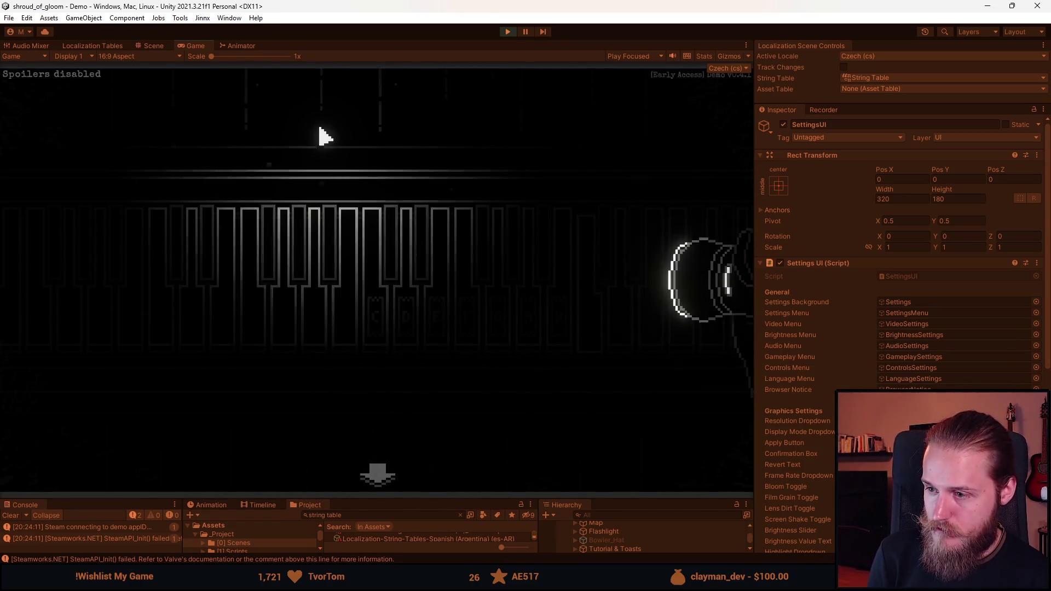
click(377, 476)
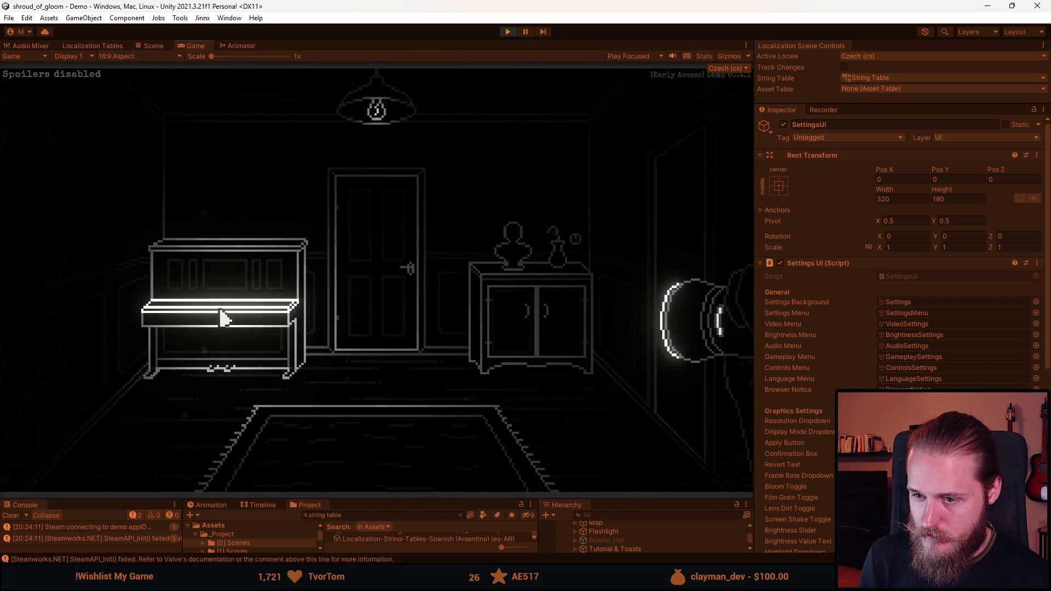
click(224, 318)
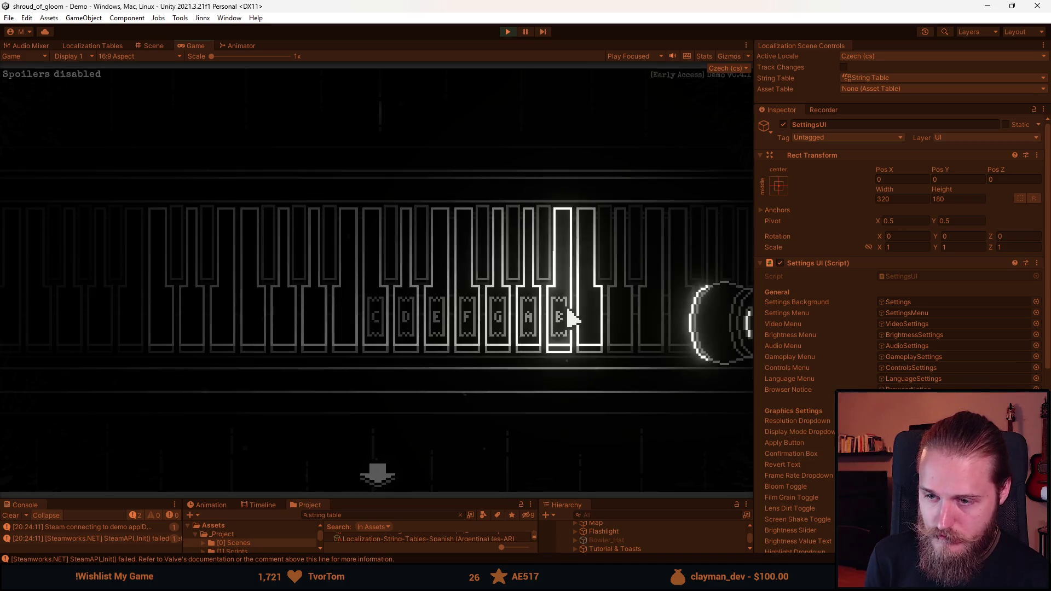
click(384, 476)
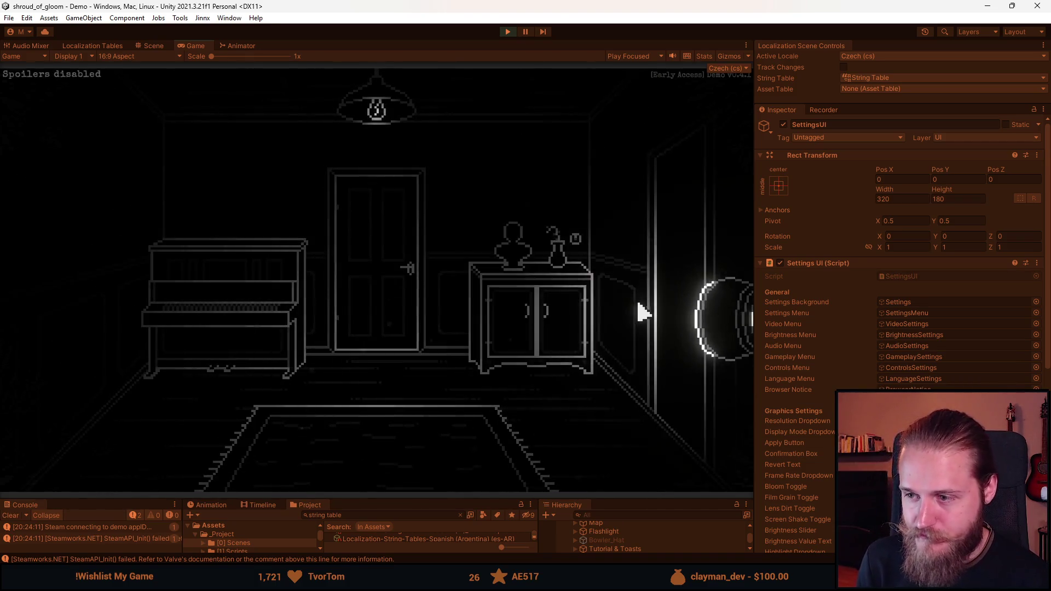
Explore the hallway rooms and kitchen, reading the note on the kitchen wall.
click(482, 318)
click(674, 238)
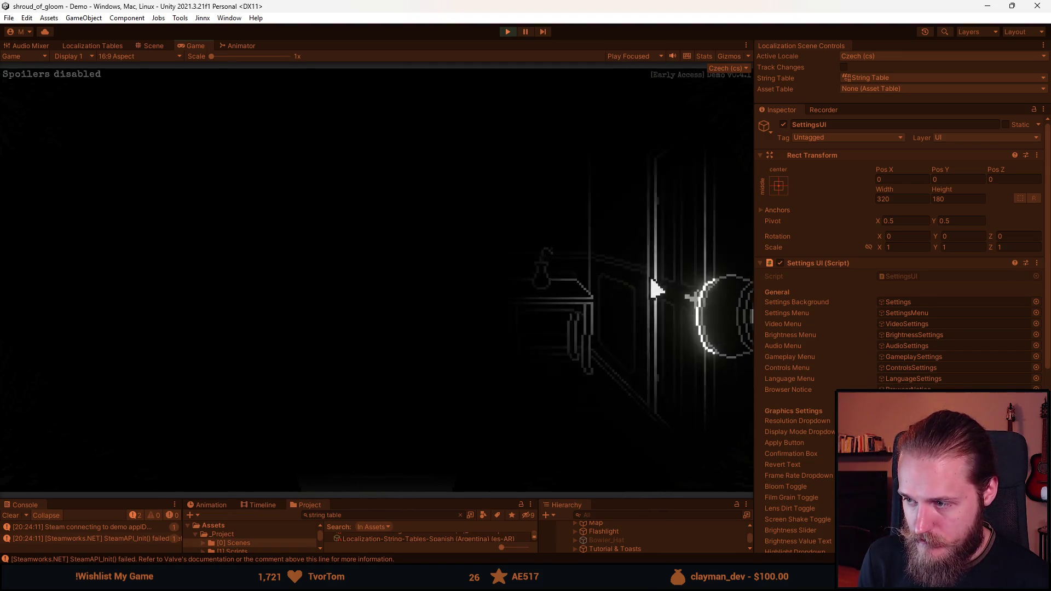
click(341, 481)
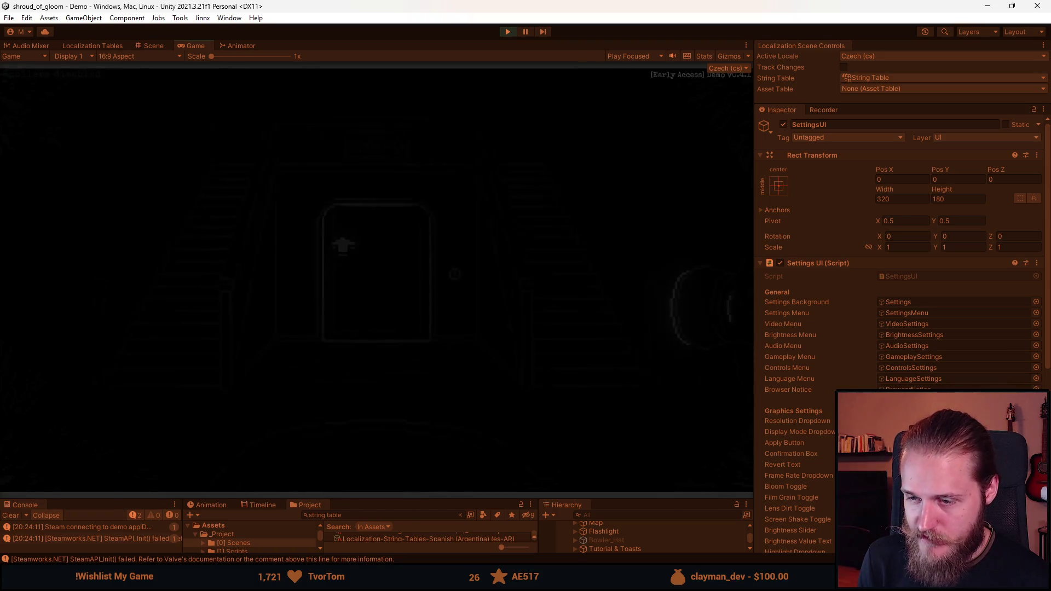
click(375, 286)
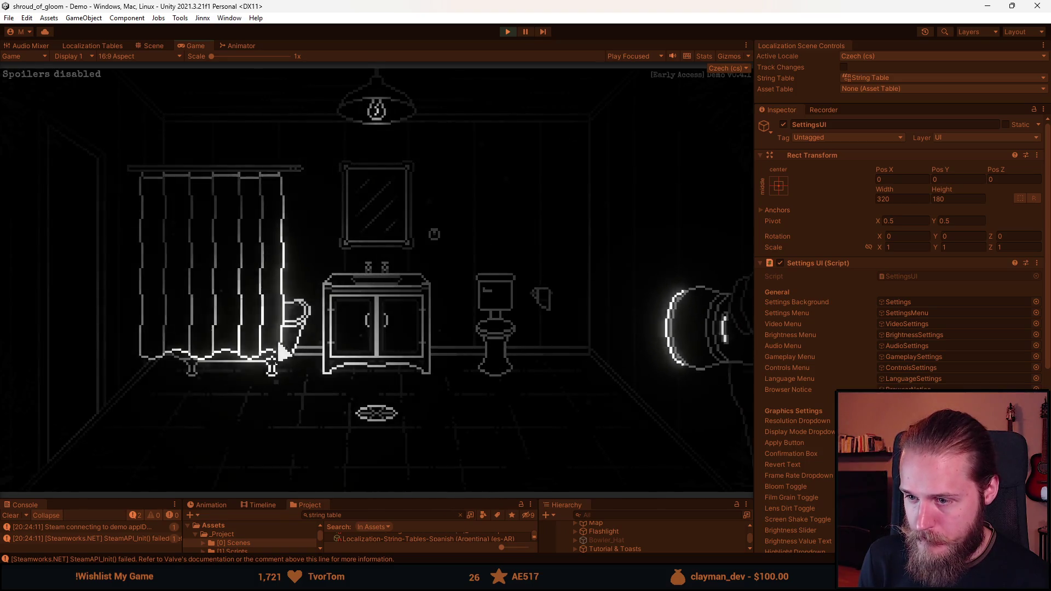
click(68, 296)
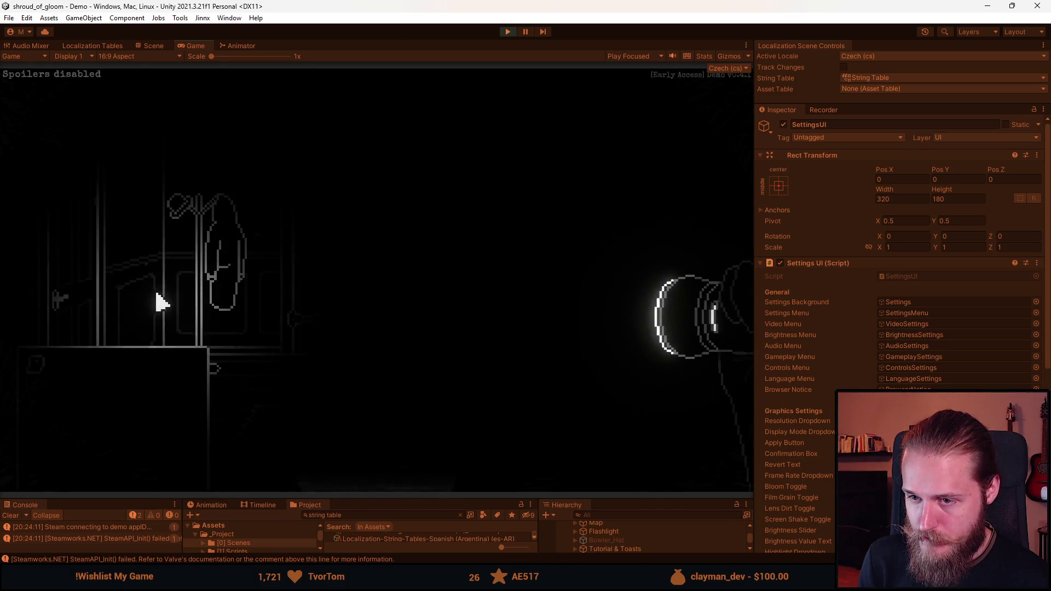
click(415, 323)
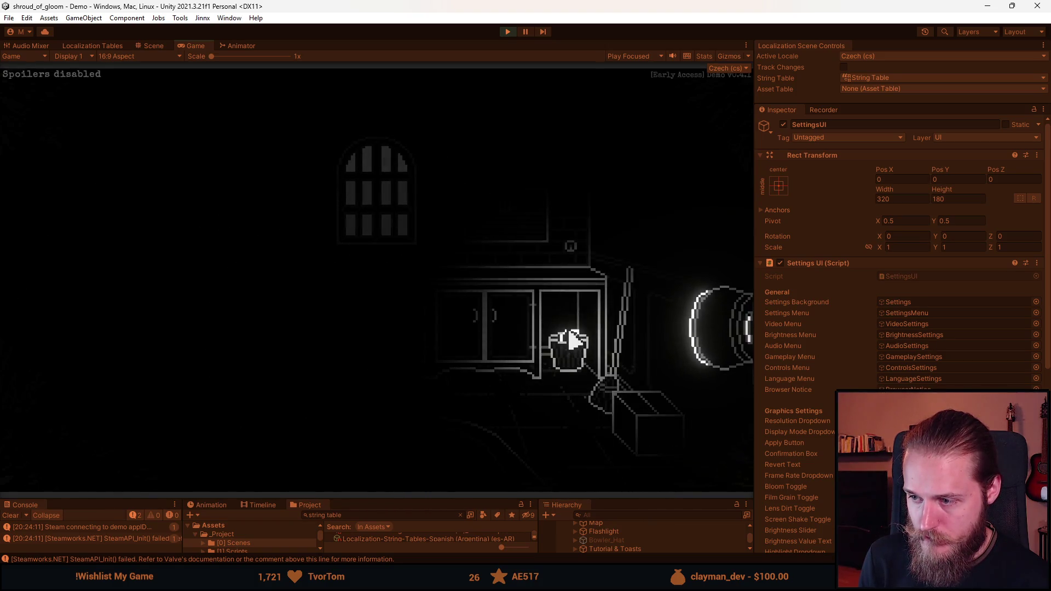
click(63, 317)
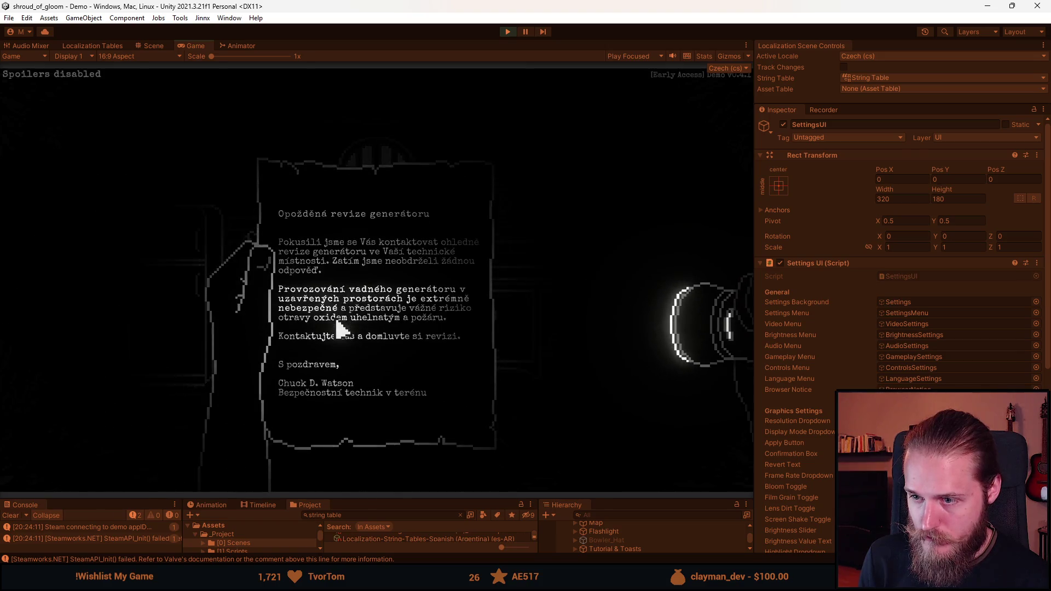
click(376, 356)
click(66, 298)
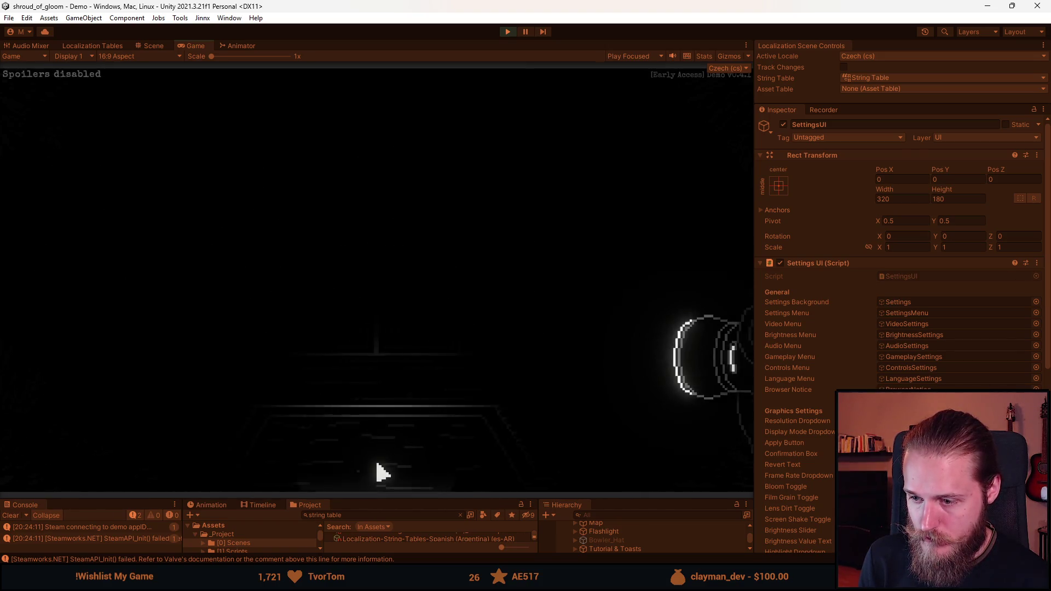
Quit from the pause menu to the Czech main menu and view the Credits.
key(Escape)
click(379, 332)
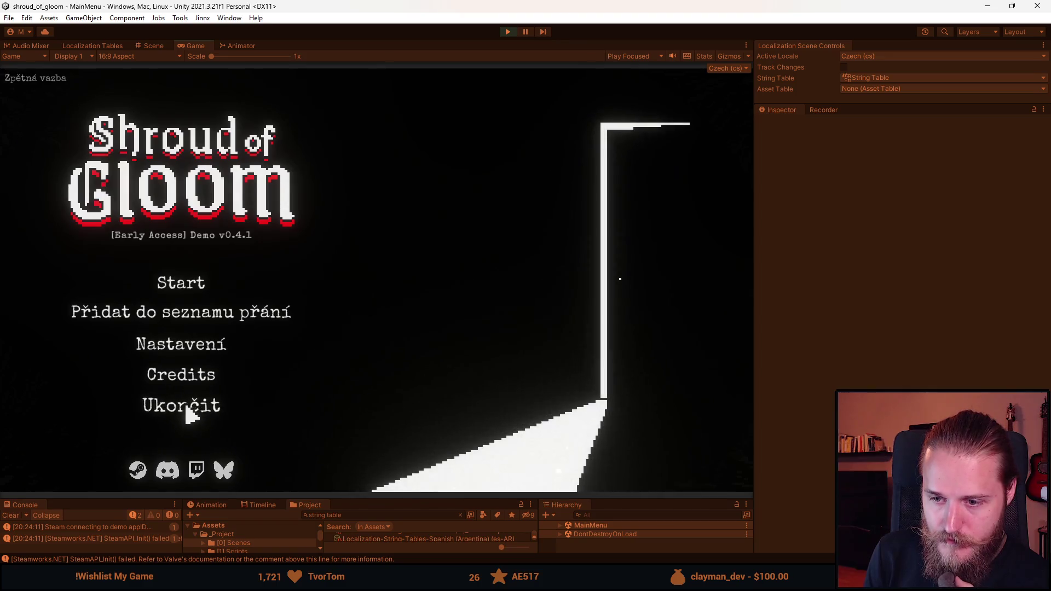
click(209, 377)
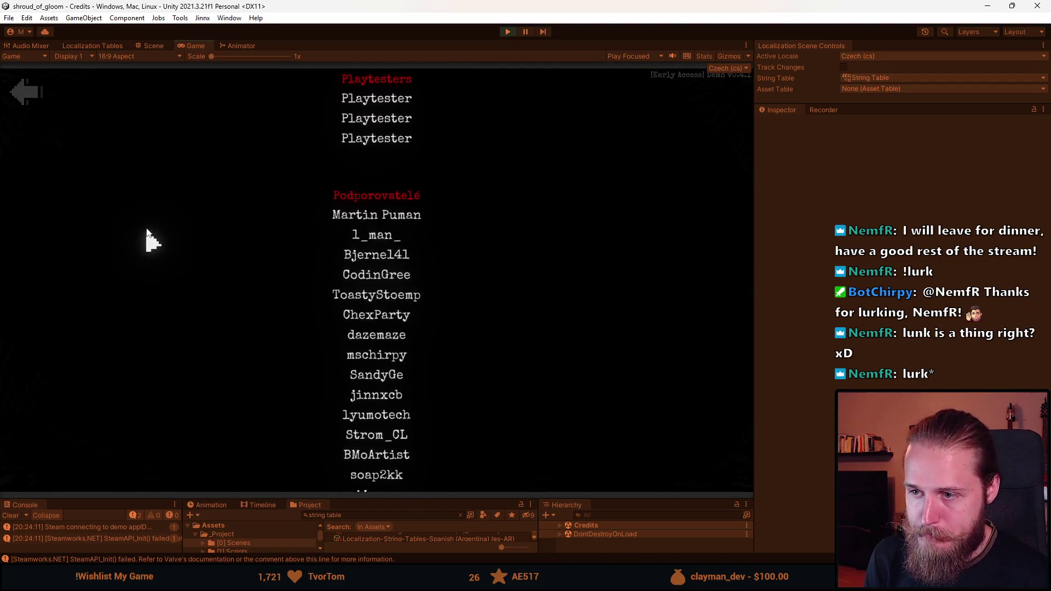
Leave the Czech credits with the back arrow to return to the main menu.
click(34, 98)
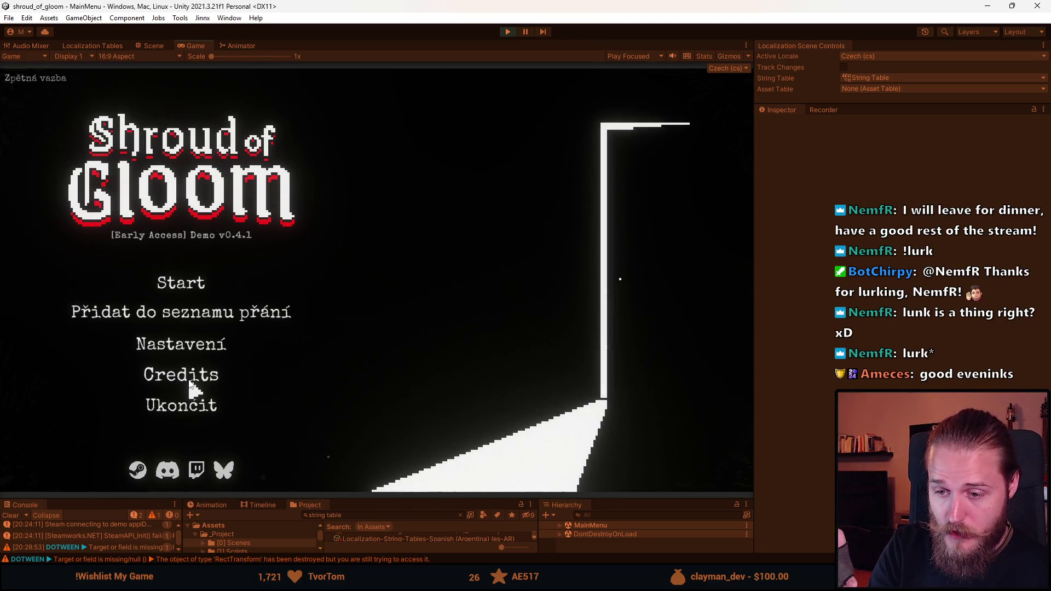
click(188, 376)
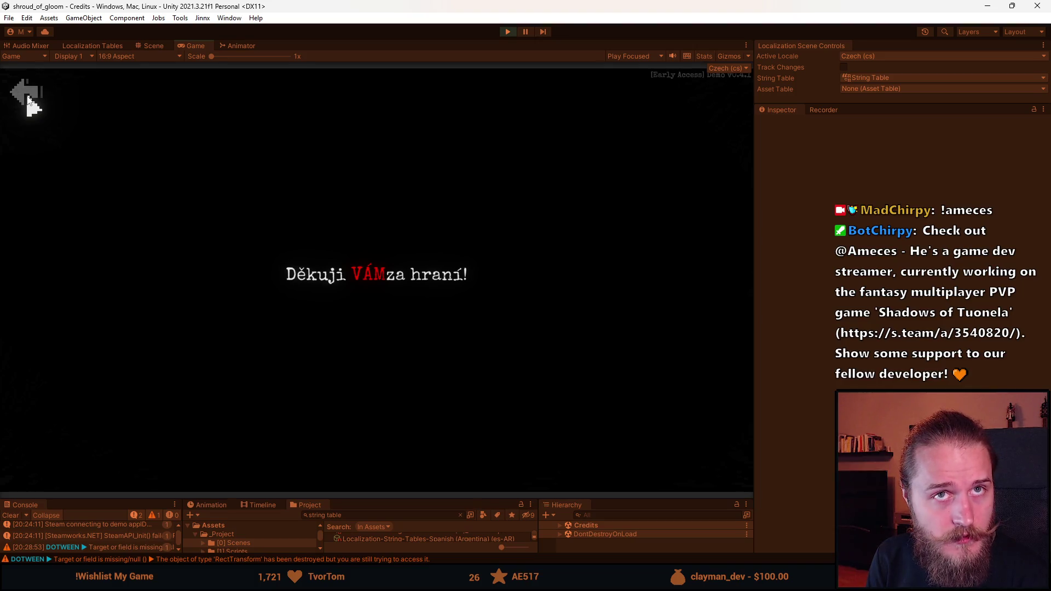
click(28, 98)
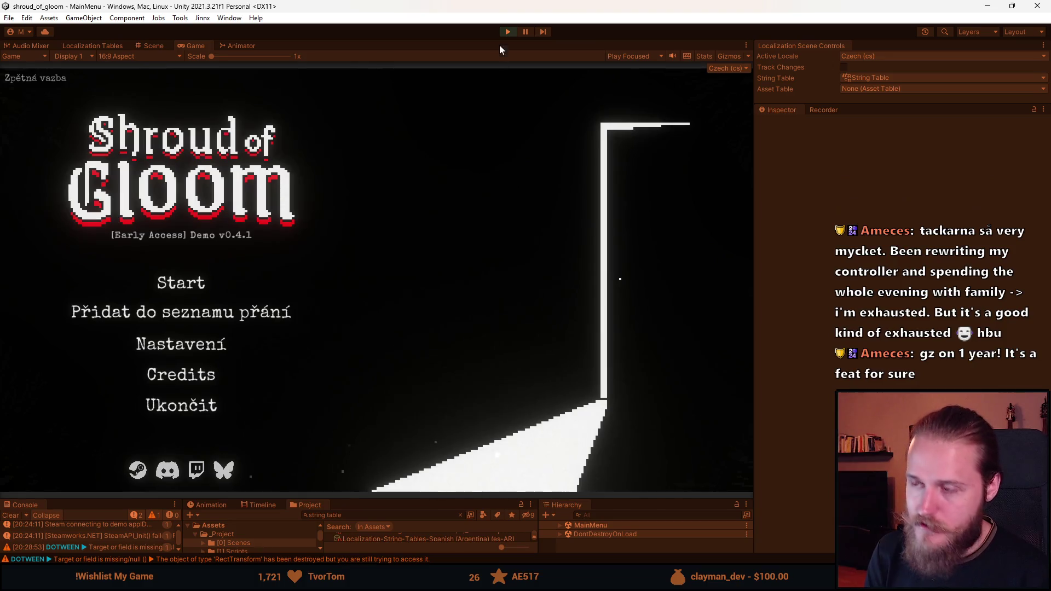
click(509, 31)
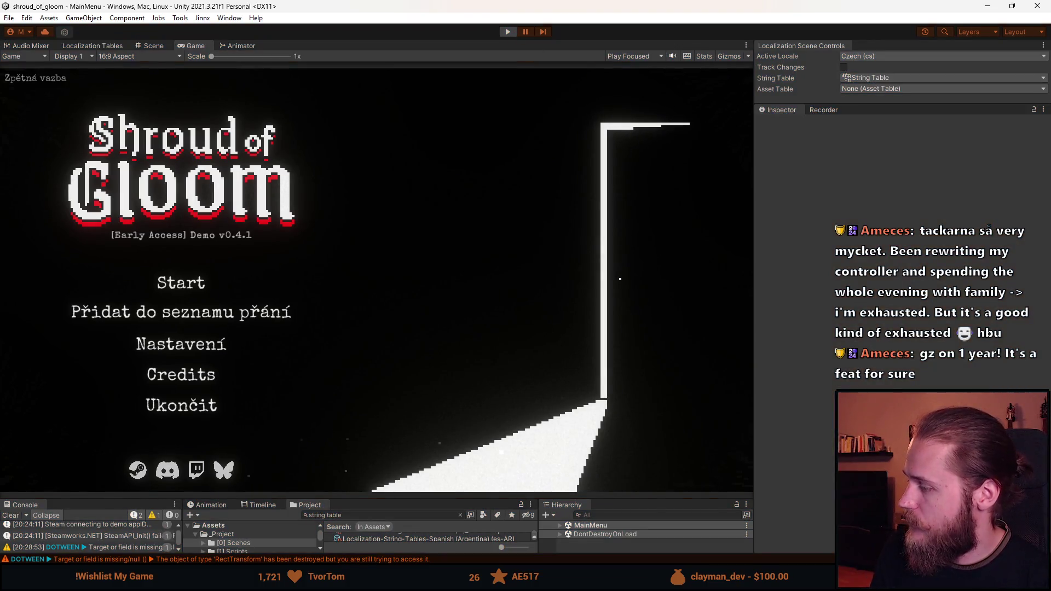
Add the unchecked Notion to-do 'Credits→Menu Music bug (exiting after fade)', then return to Unity.
key(alt+Tab)
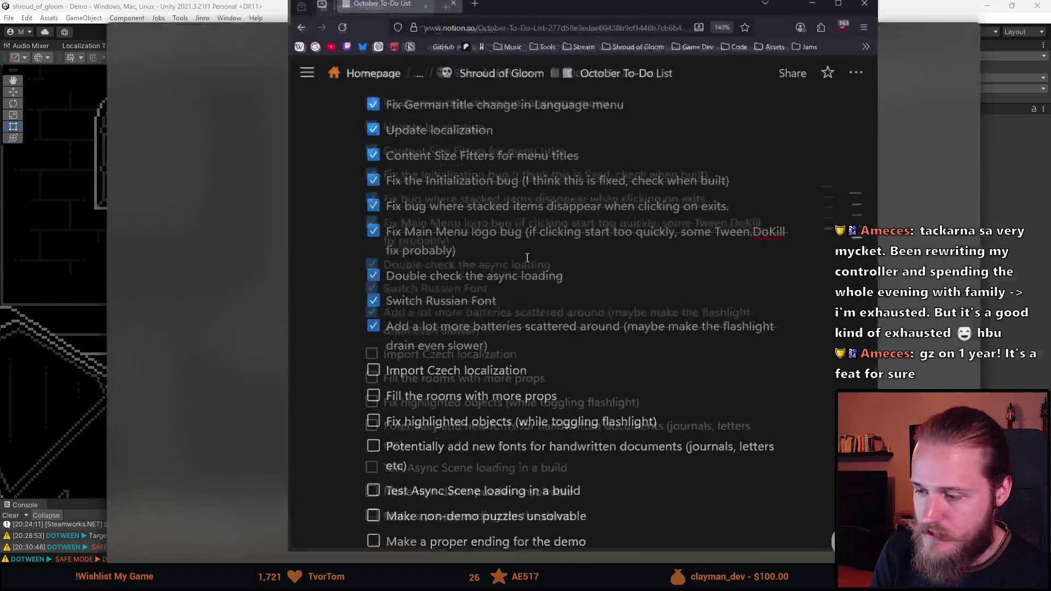
click(490, 416)
key(Return)
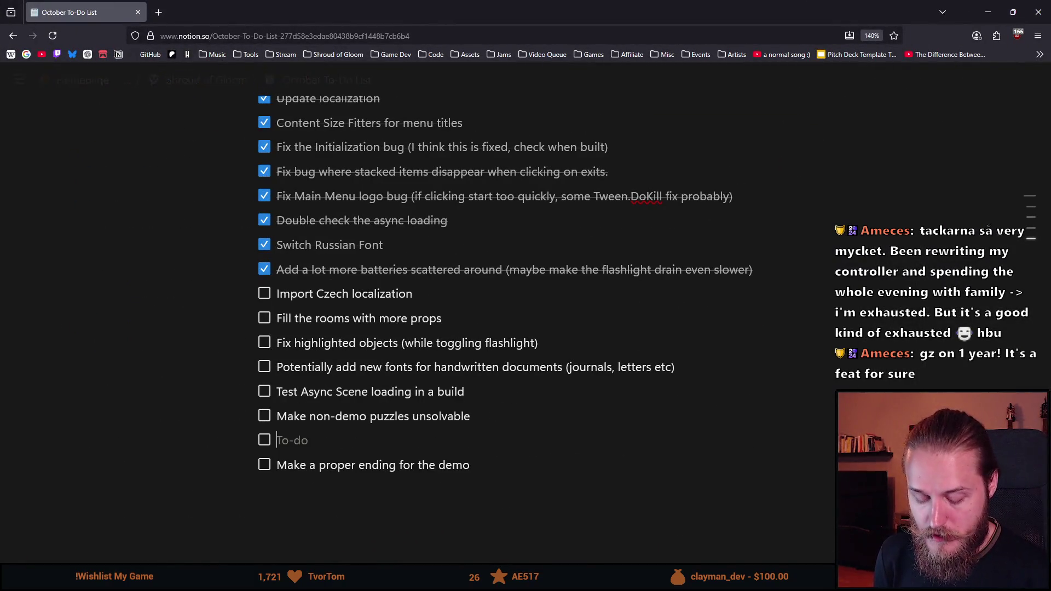
text(Credits )
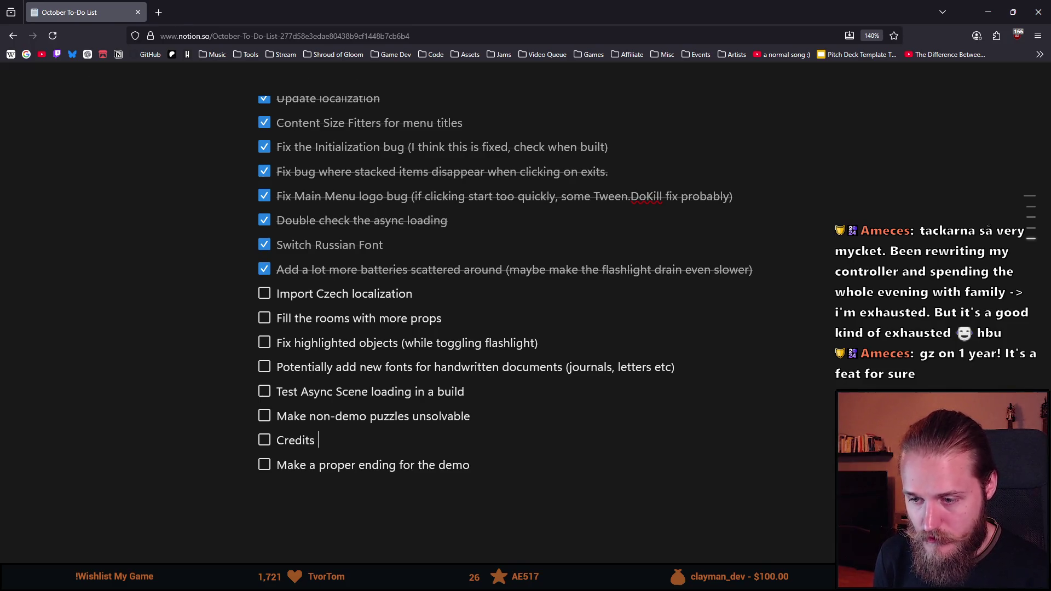
text(->Menu )
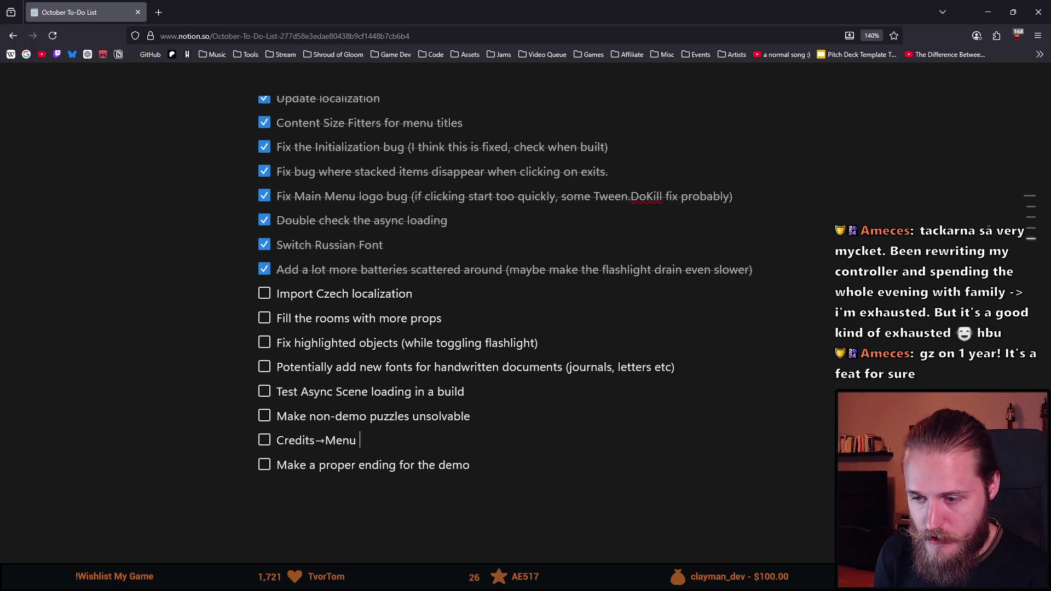
text(Mu)
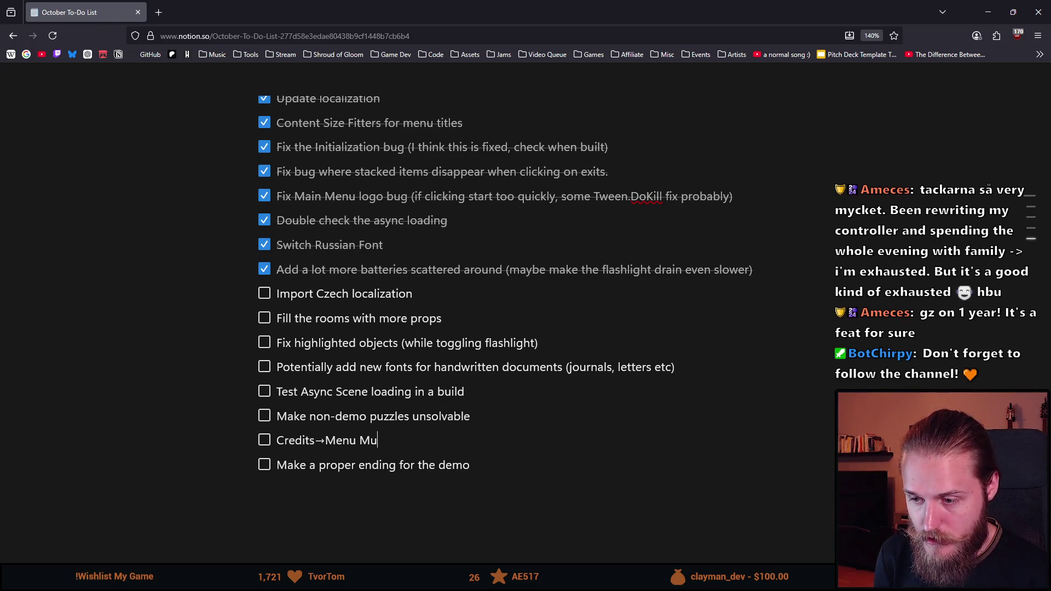
text(sic bug)
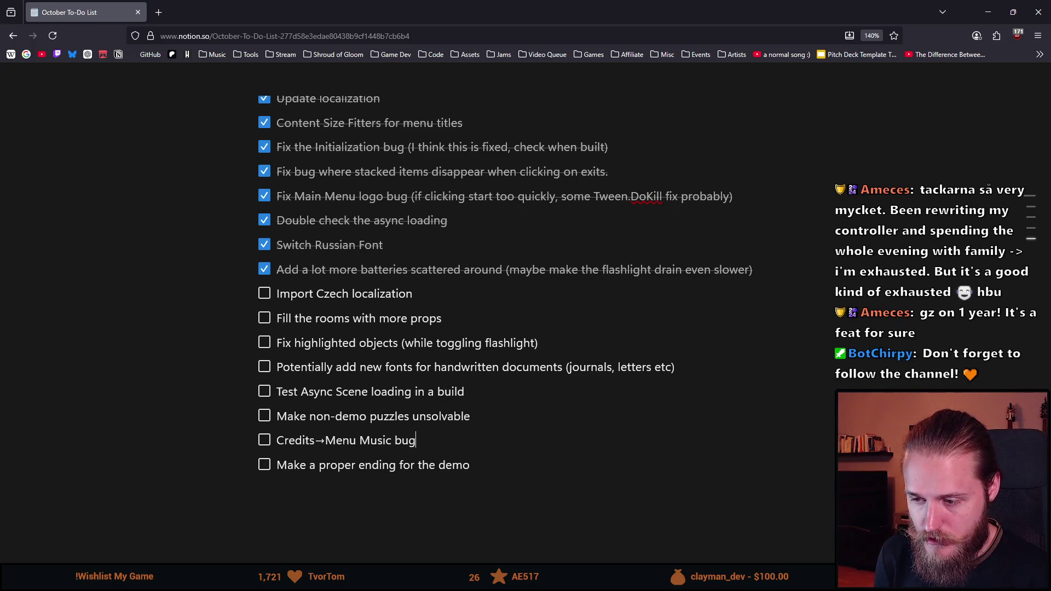
text((exiting after fade)
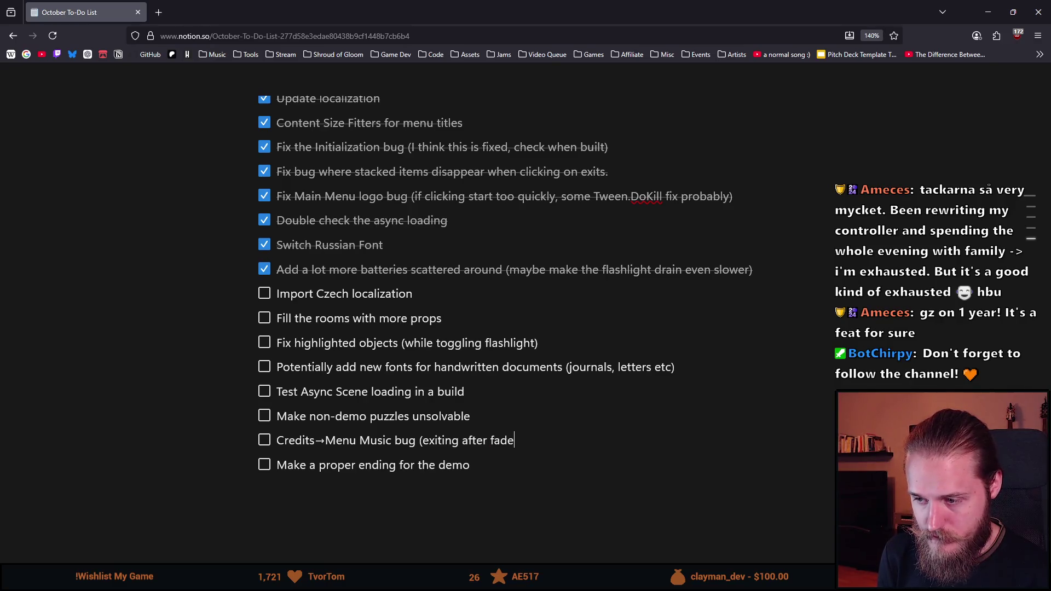
text())
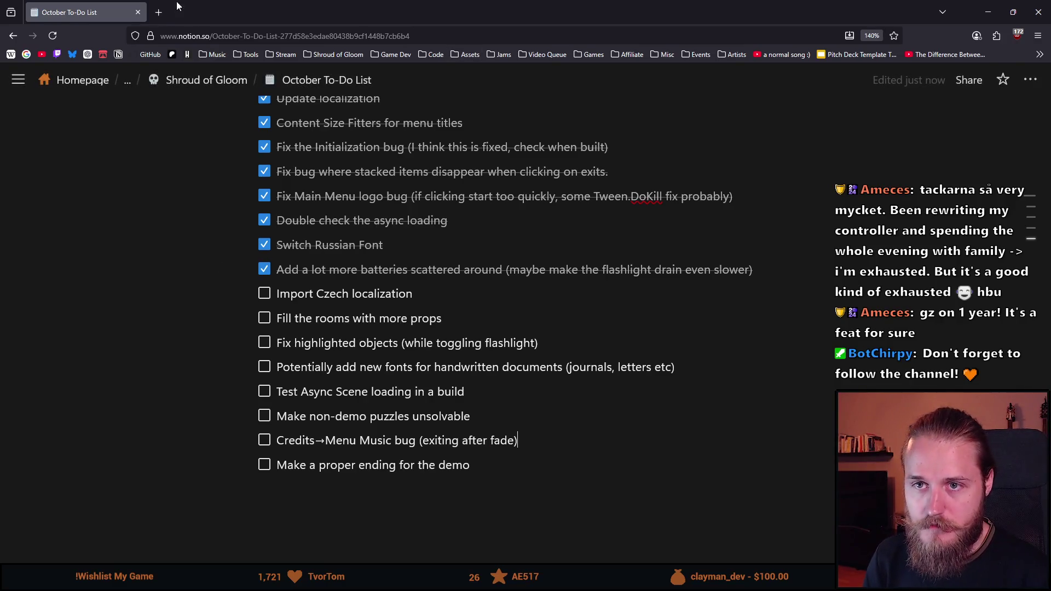
key(alt+Tab)
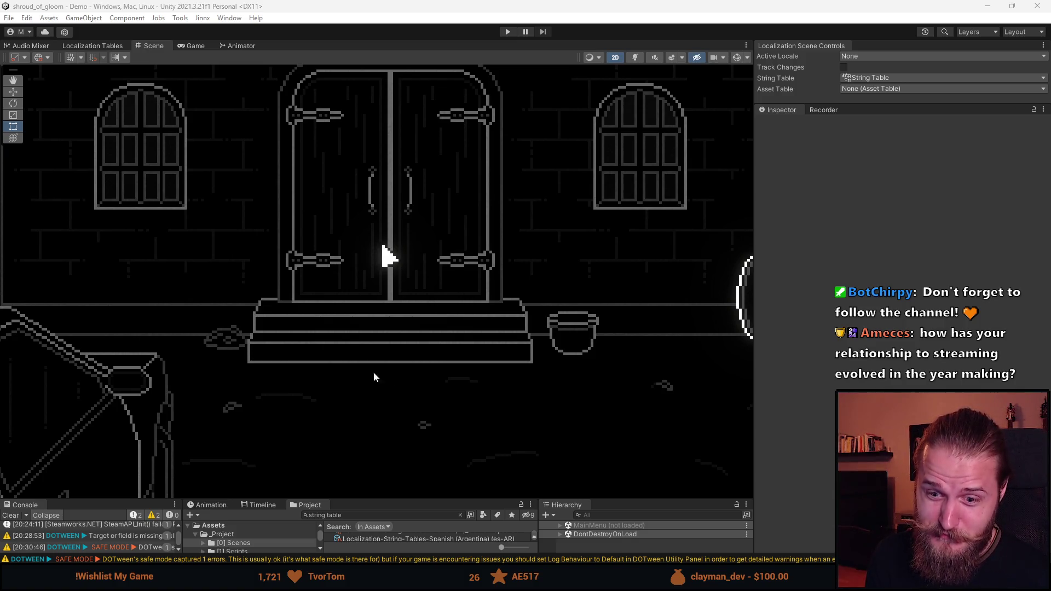
click(11, 515)
Make Unity's bottom panels taller and list the [0] Scenes folder's scenes in the Project window.
mouse_move(414, 500)
mouse_down()
mouse_move(421, 424)
mouse_move(421, 444)
mouse_up()
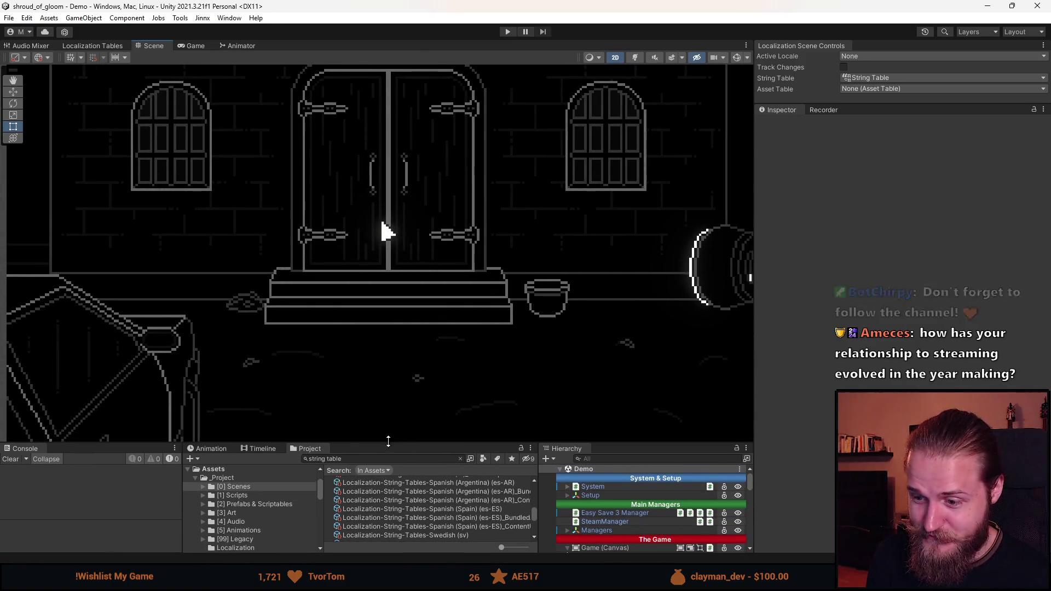
click(238, 486)
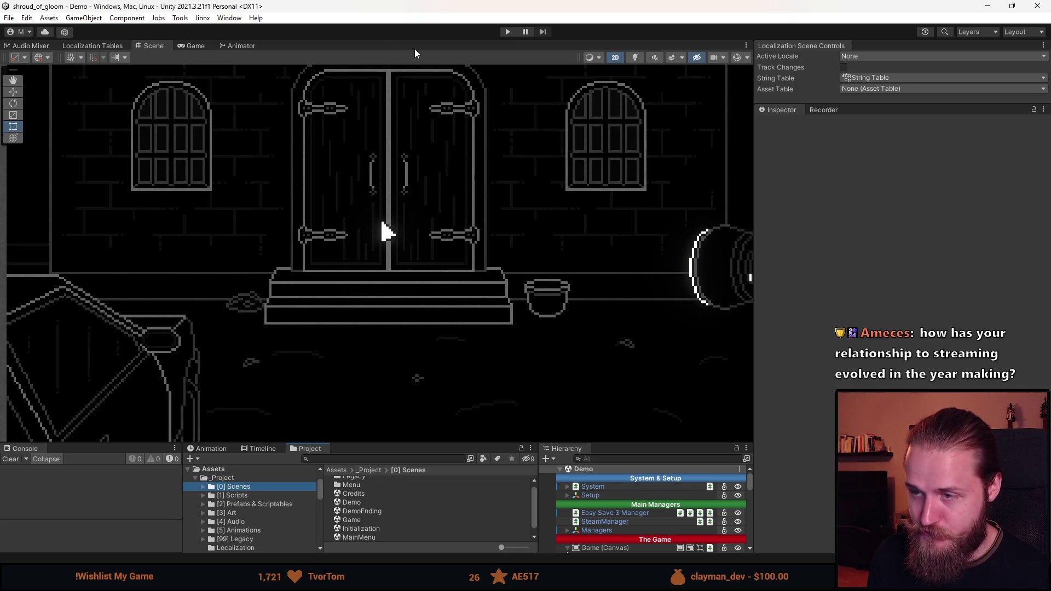
mouse_move(440, 444)
mouse_down()
mouse_move(435, 395)
mouse_move(348, 381)
mouse_up()
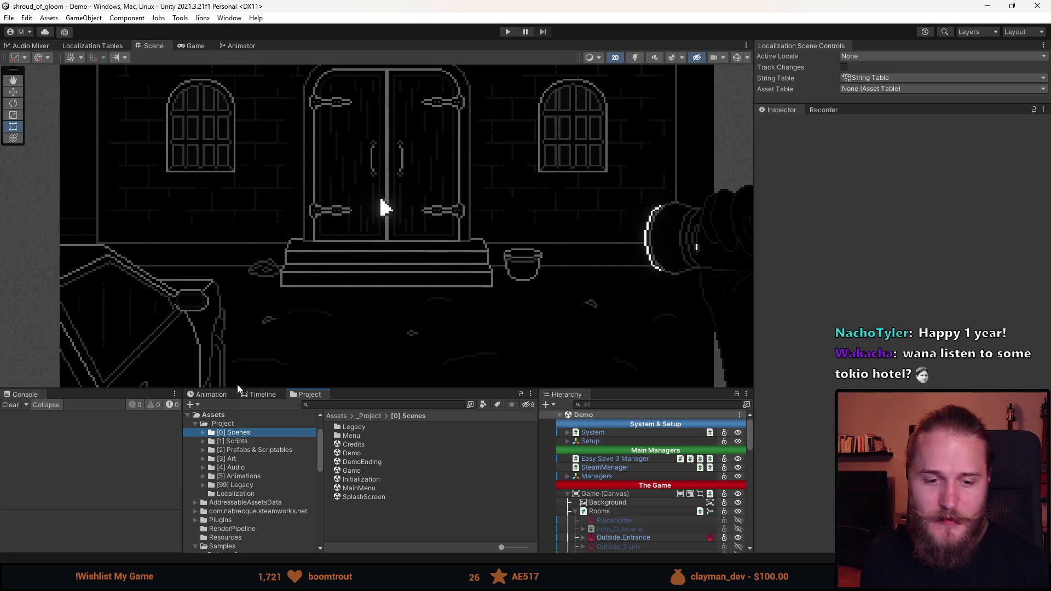
scroll(291, 335, down, 2)
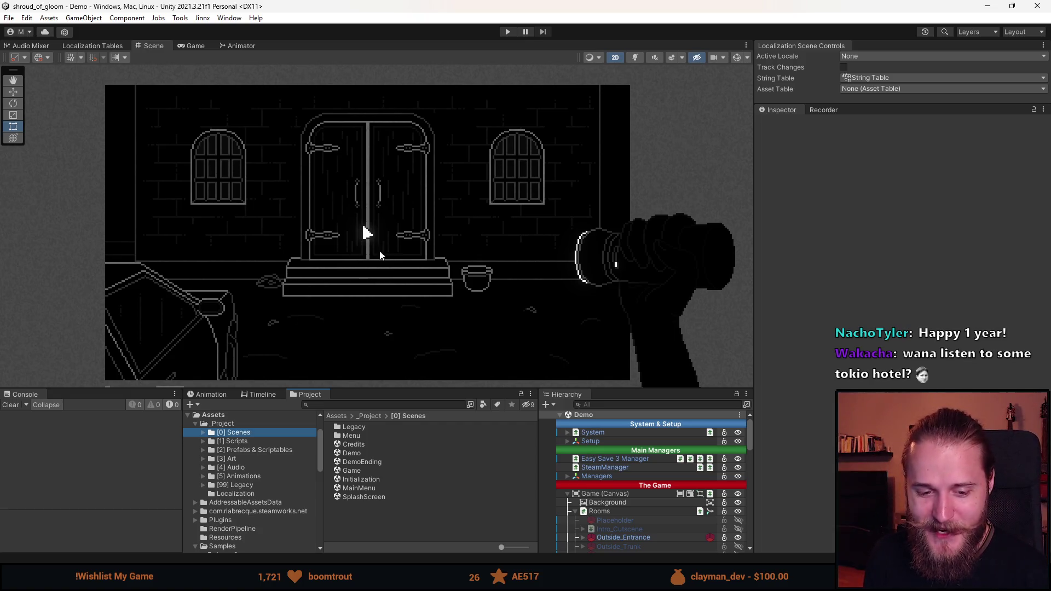
scroll(420, 207, up, 1)
scroll(420, 207, up, 1)
scroll(420, 207, down, 2)
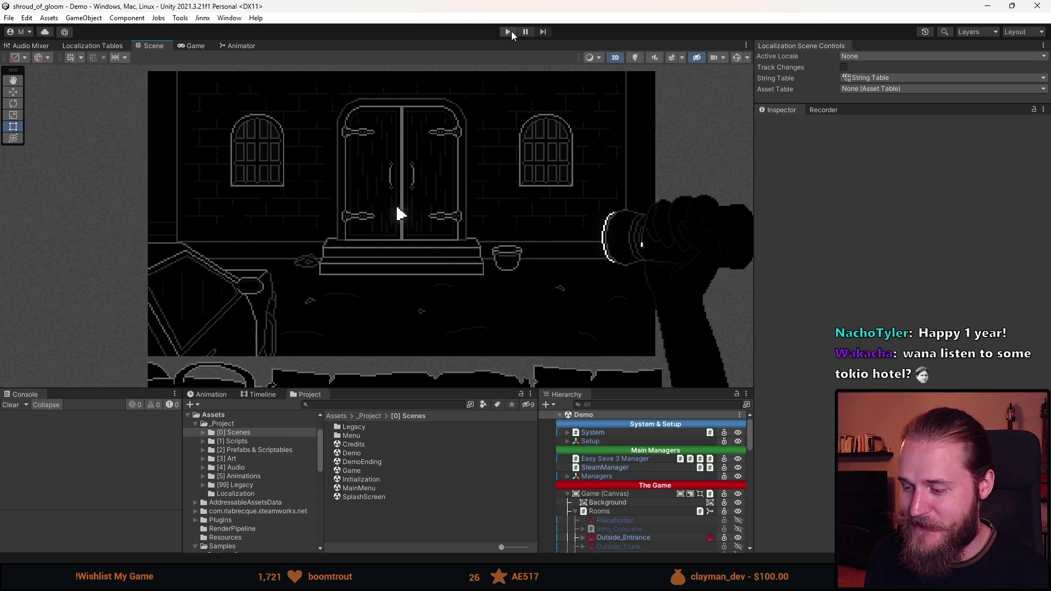
Tick 'Import Czech localization' in the Notion October To-Do List, then go back to Unity.
key(alt+Tab)
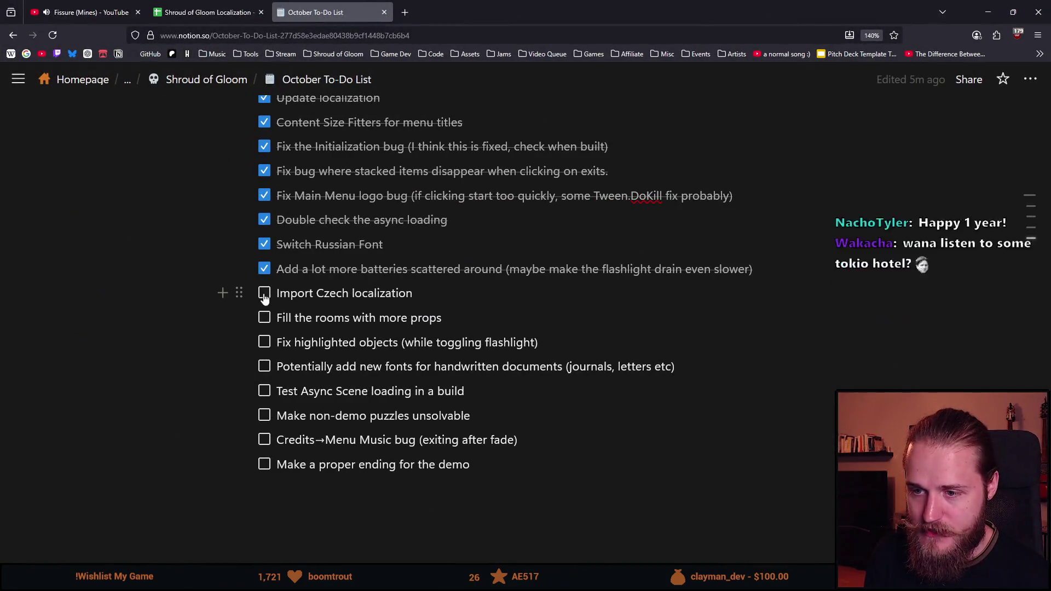
click(264, 293)
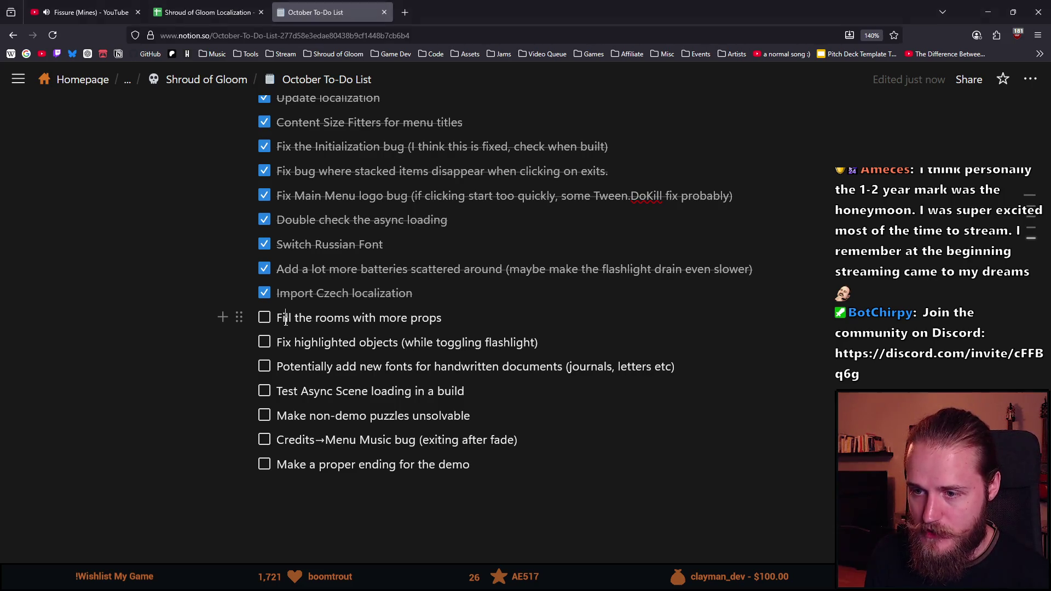
triple_click(287, 323)
double_click(311, 341)
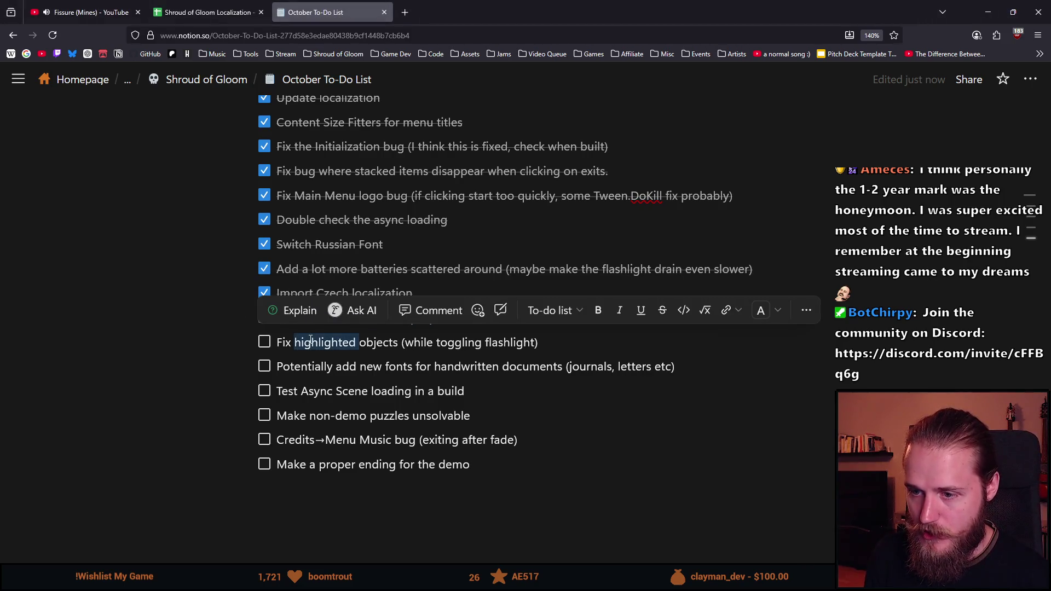
click(355, 366)
drag(535, 12, 535, 27)
key(alt+Tab)
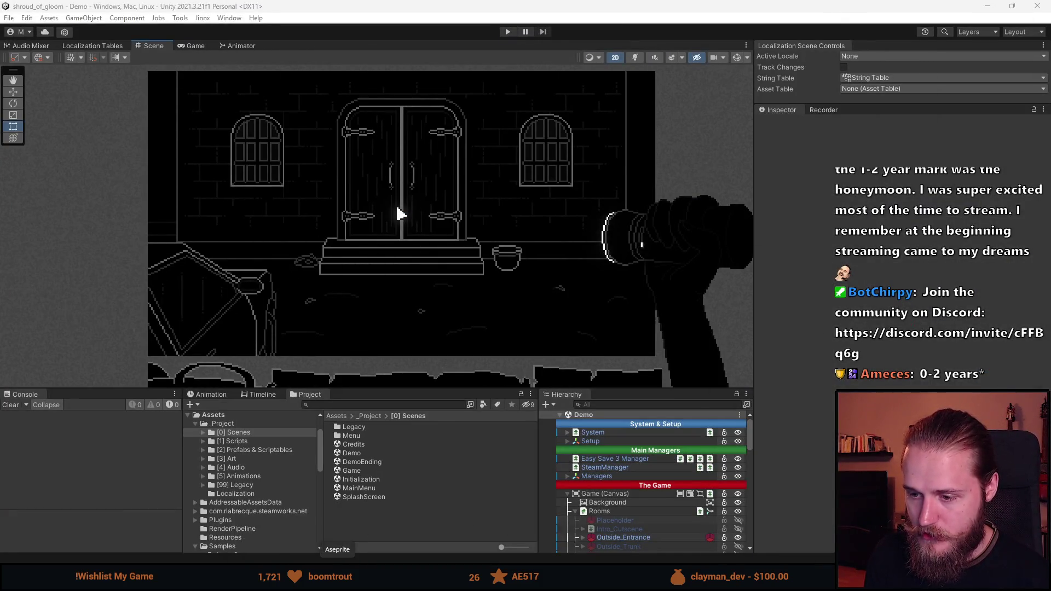
In Aseprite, open Props.png from the [3] Art recent folder.
key(alt+Tab)
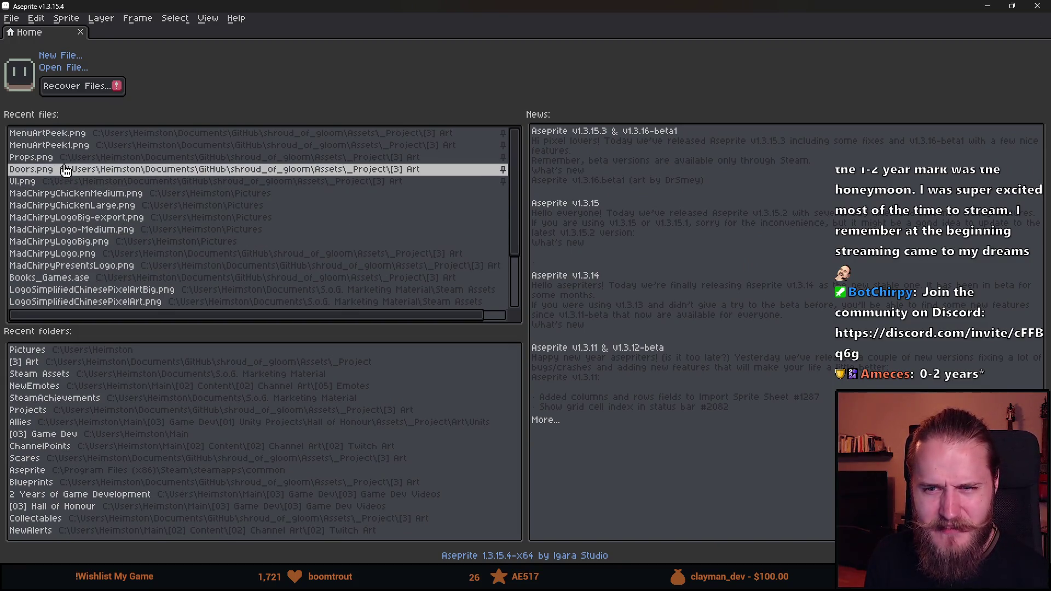
scroll(79, 304, down, 1)
scroll(80, 305, down, 2)
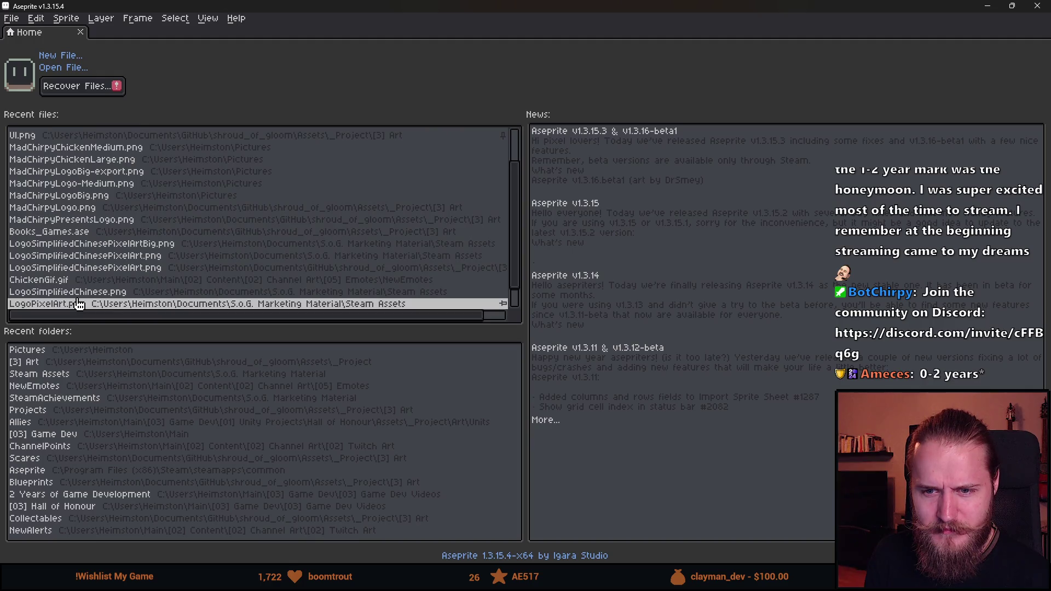
scroll(80, 304, up, 2)
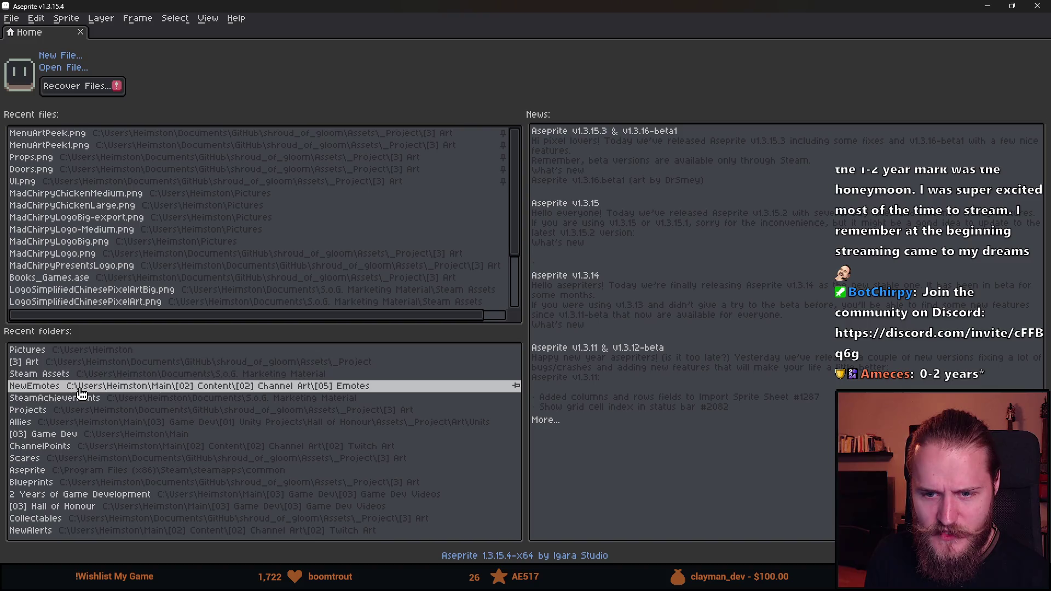
click(86, 364)
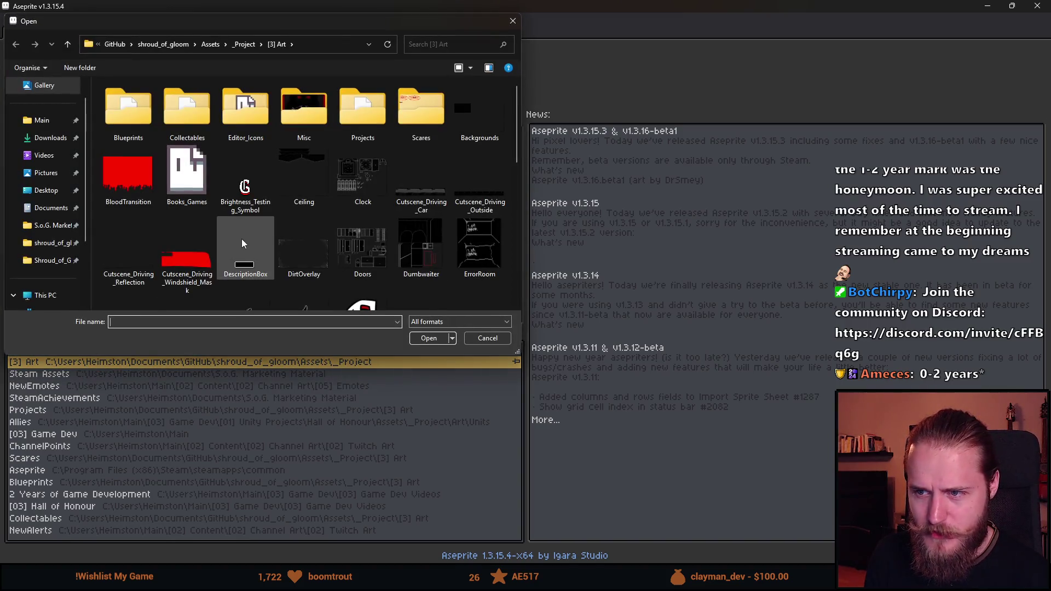
scroll(241, 239, down, 2)
scroll(298, 254, down, 2)
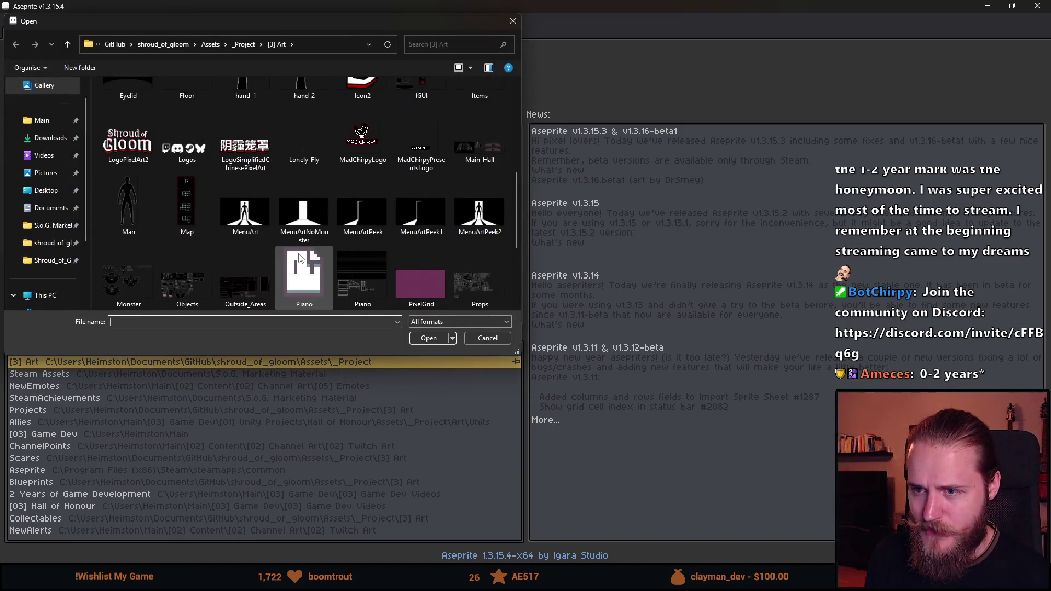
scroll(298, 254, down, 2)
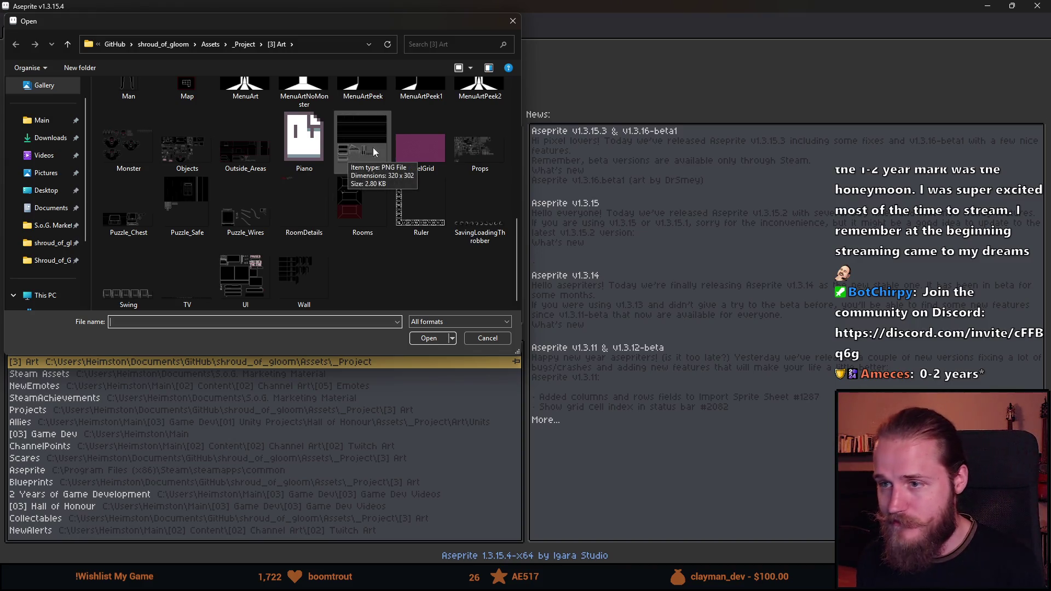
double_click(478, 159)
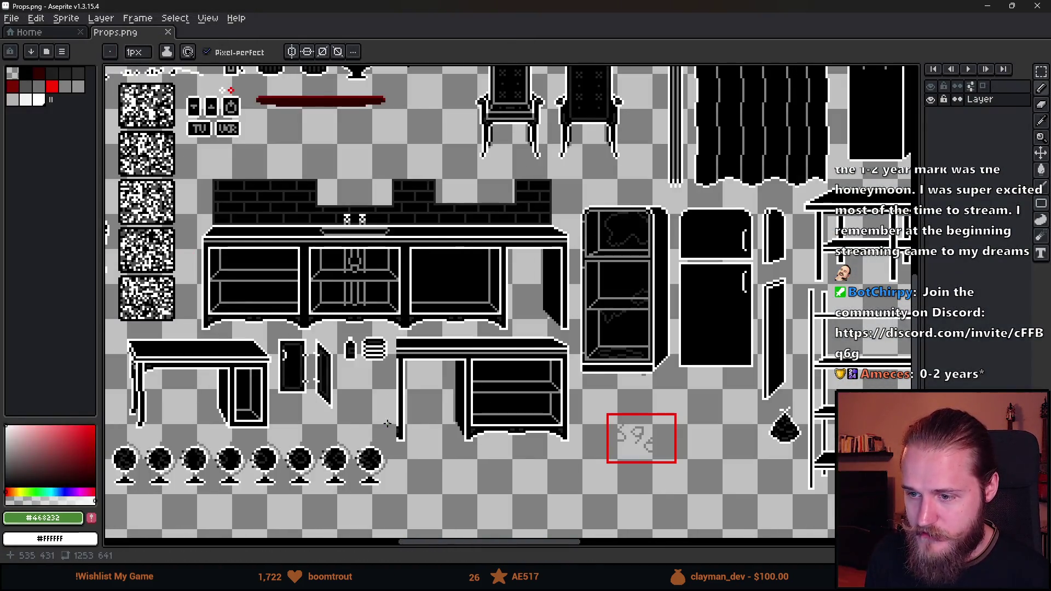
Zoom and pan around the Props.png sheet to bring the tables, shelf units and TV into view.
mouse_move(387, 425)
mouse_down()
mouse_move(454, 350)
mouse_move(479, 384)
mouse_up()
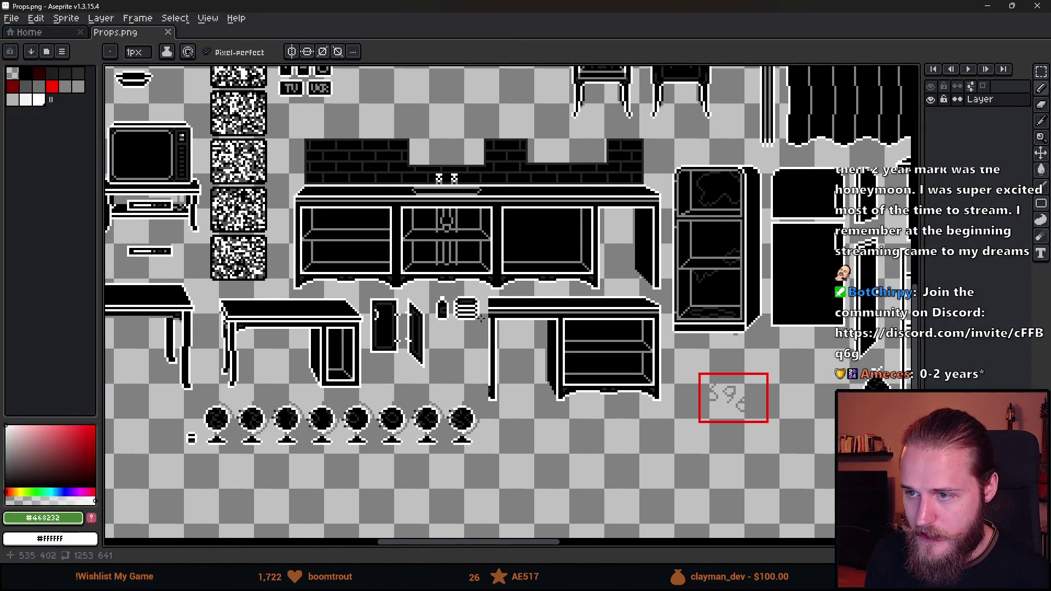
scroll(456, 296, up, 1)
scroll(456, 296, down, 4)
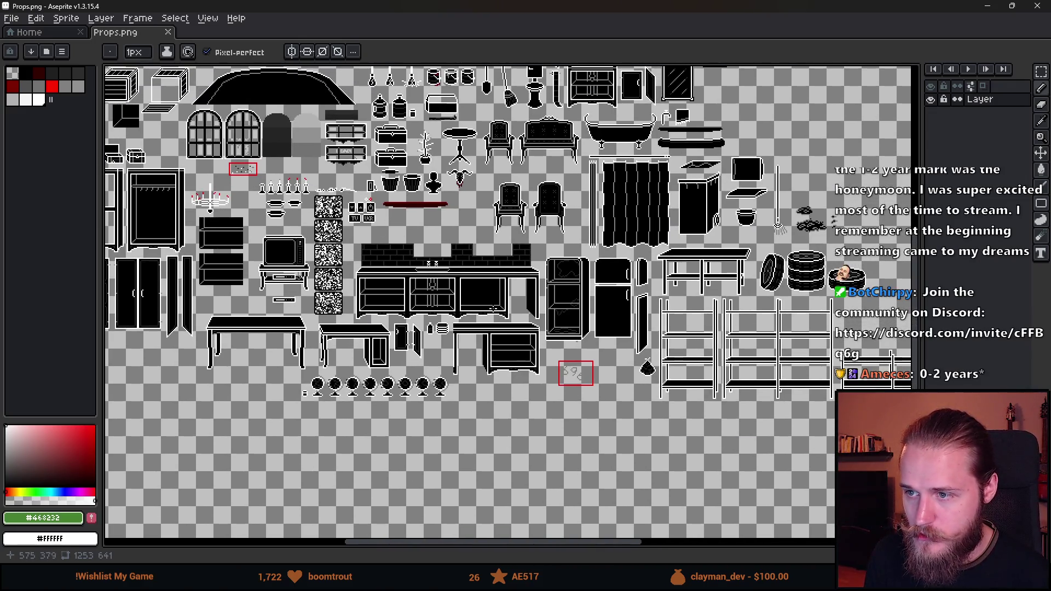
mouse_move(488, 311)
mouse_down()
mouse_move(437, 357)
mouse_move(478, 311)
mouse_up()
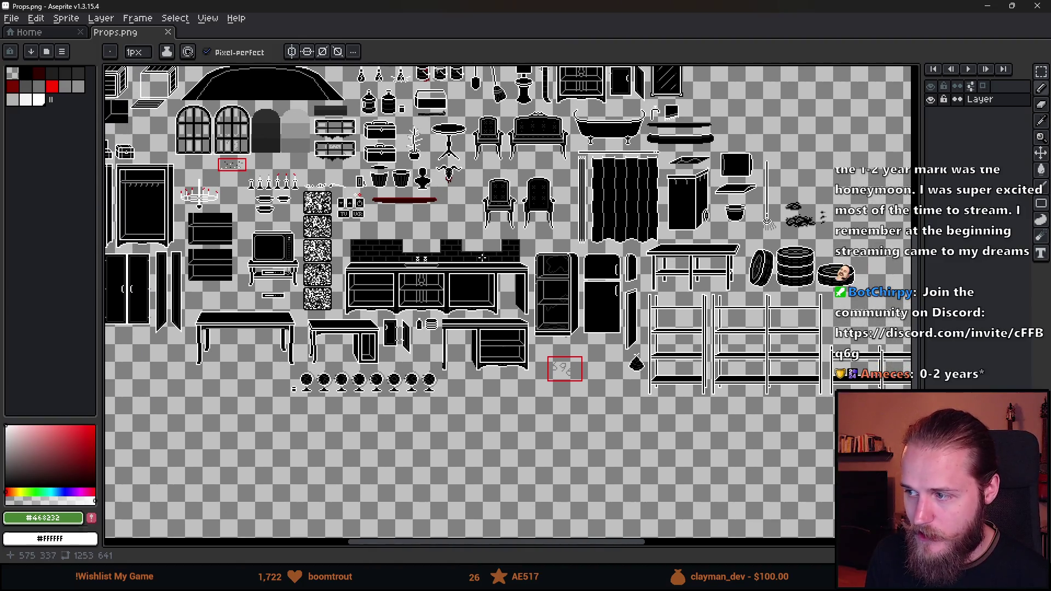
scroll(462, 331, down, 1)
scroll(459, 340, down, 1)
scroll(456, 349, up, 3)
scroll(456, 350, up, 1)
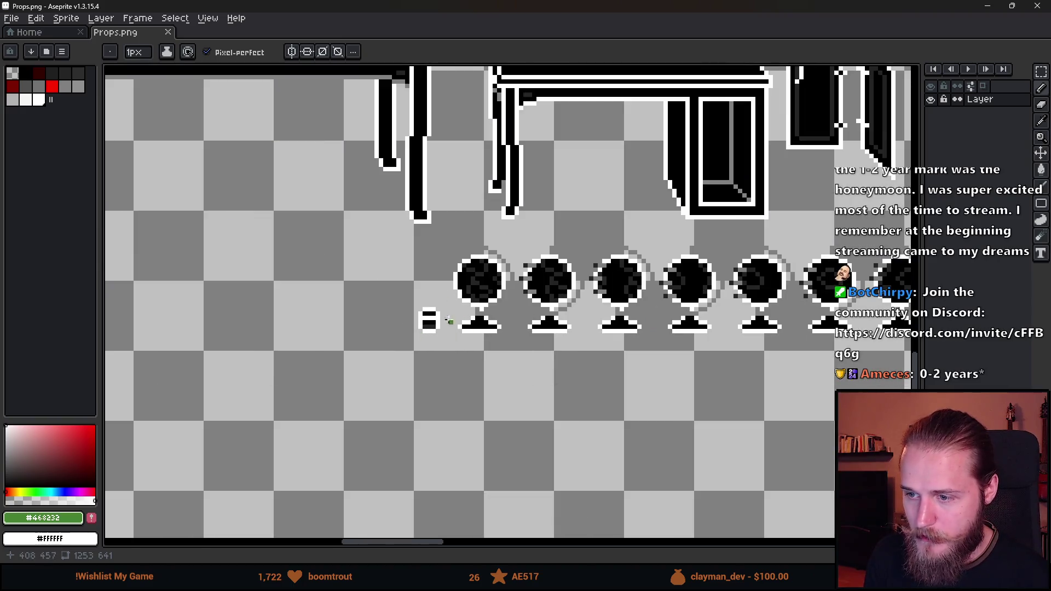
scroll(433, 334, down, 2)
scroll(399, 322, down, 1)
scroll(330, 315, up, 2)
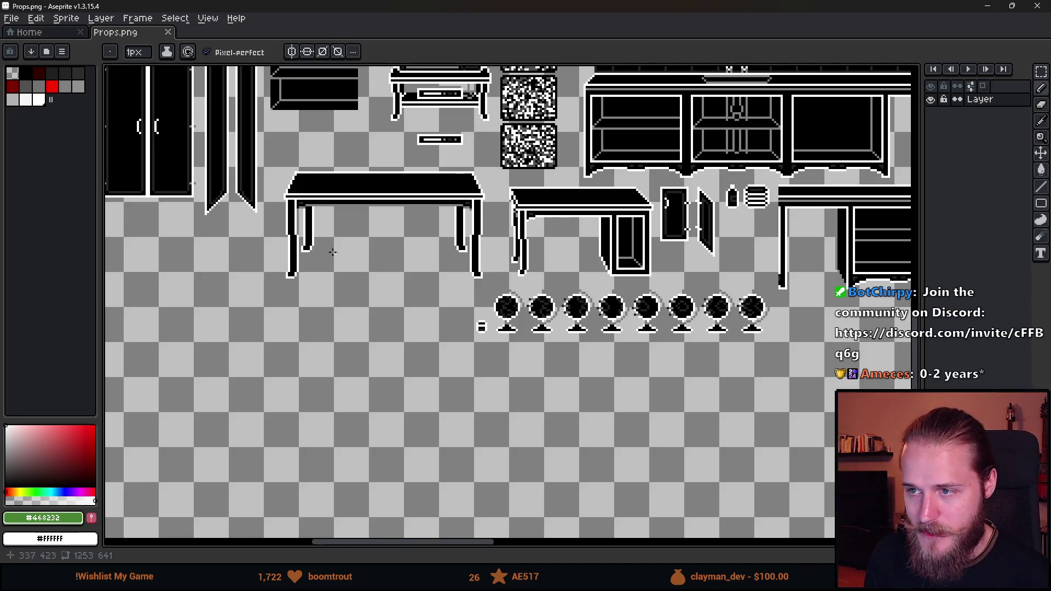
drag(334, 245, 364, 386)
scroll(325, 113, up, 1)
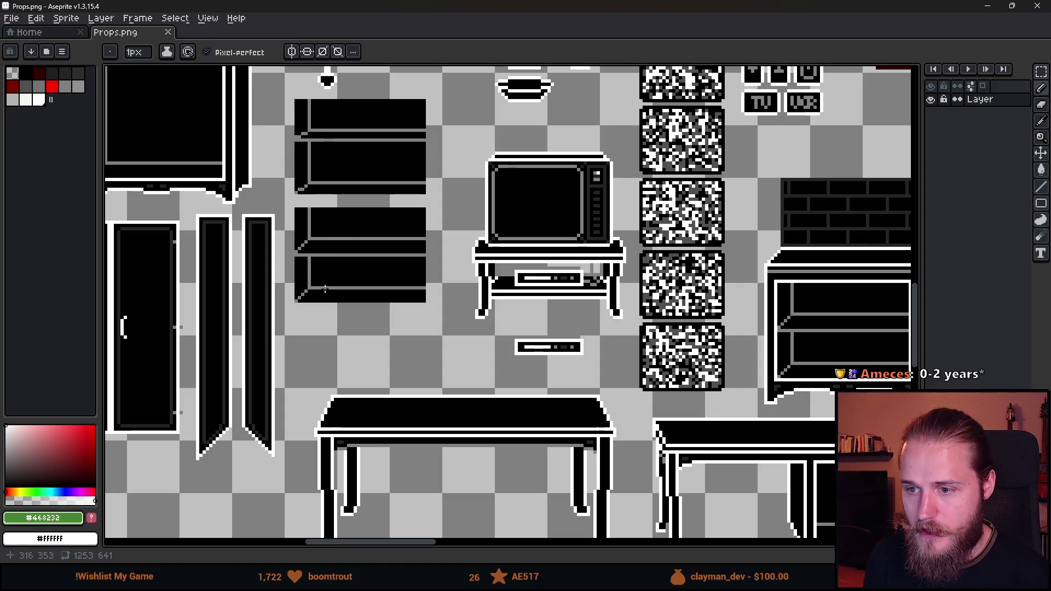
key(m)
mouse_move(293, 99)
mouse_down()
mouse_move(415, 277)
mouse_move(432, 321)
mouse_up()
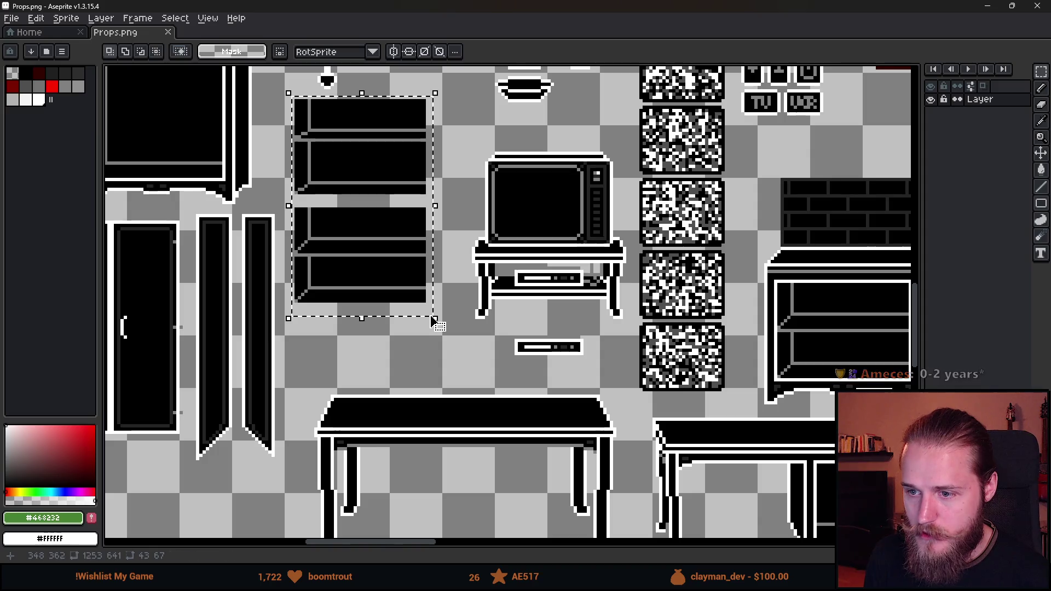
click(372, 153)
scroll(372, 153, up, 2)
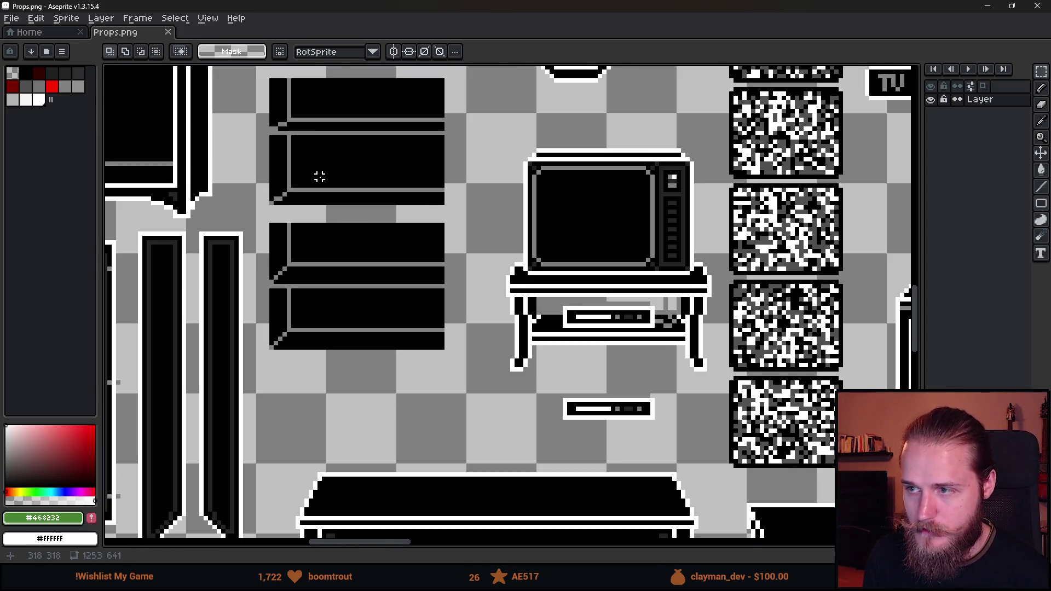
scroll(359, 198, up, 3)
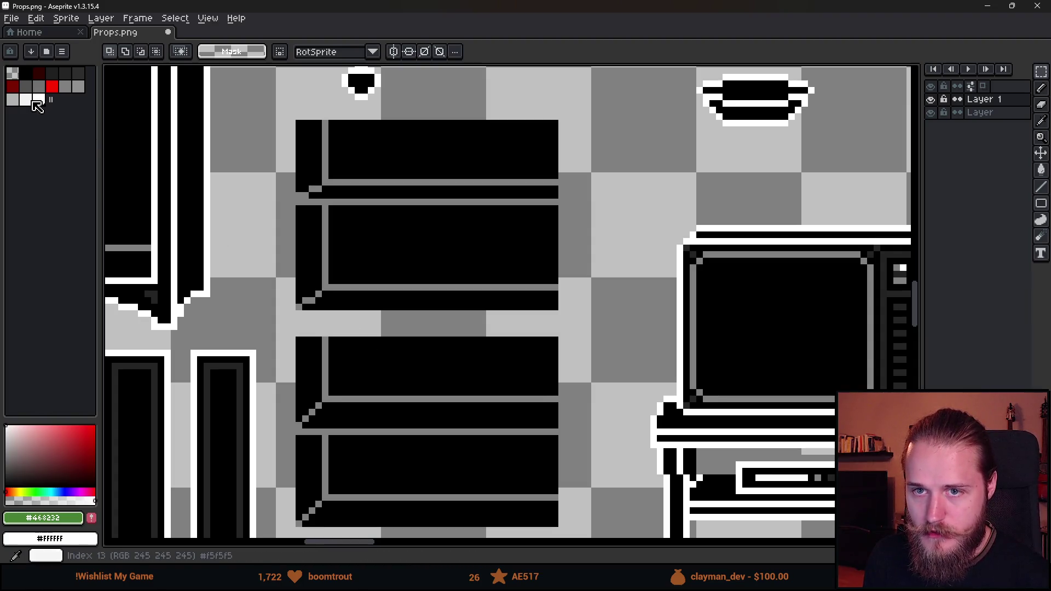
click(46, 51)
Search presets for 'sh', load the 'shroud' palette, and close the presets list.
text(sh)
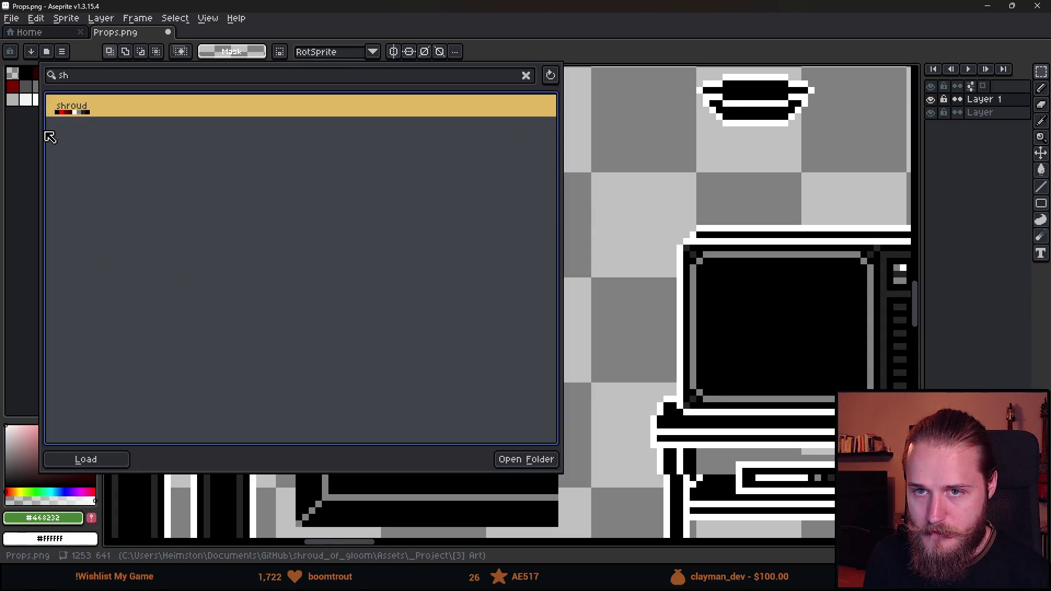
click(83, 111)
click(18, 131)
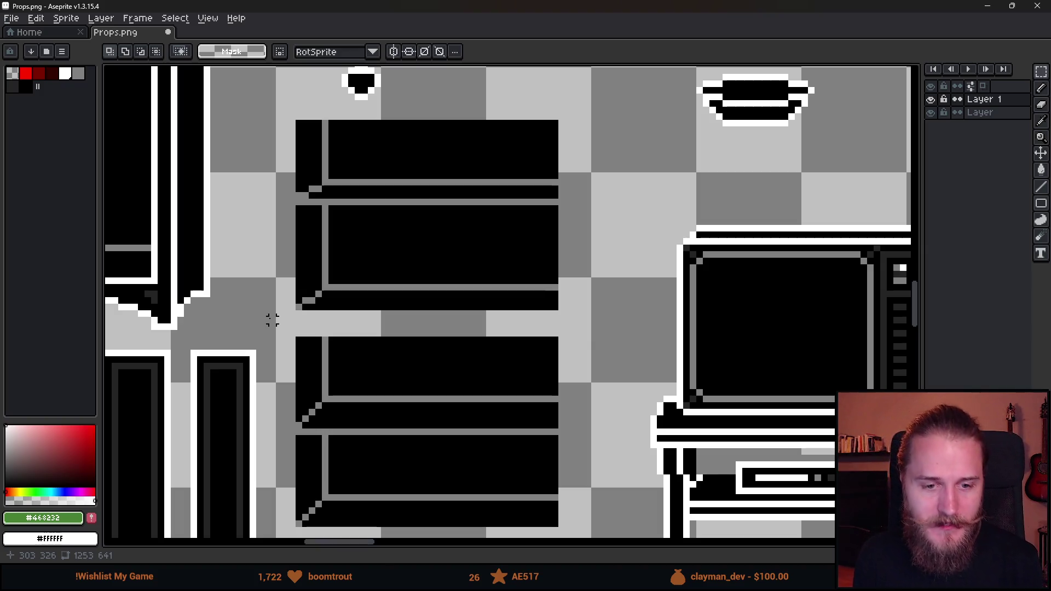
Take the Pencil and frame the black shelf's upper drawer in view.
scroll(363, 322, down, 2)
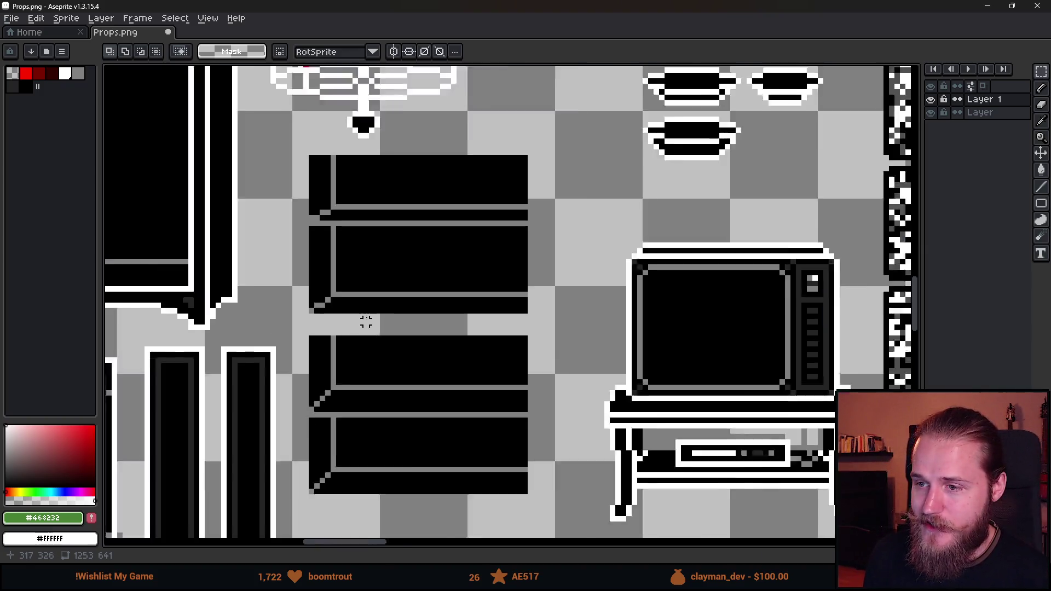
scroll(363, 321, up, 2)
key(b)
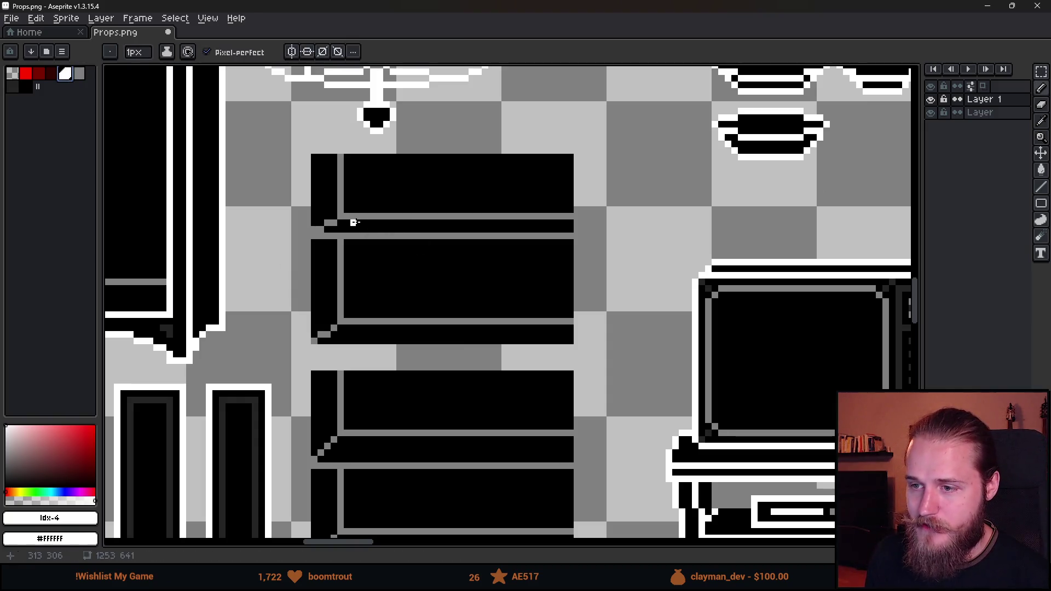
scroll(355, 228, up, 2)
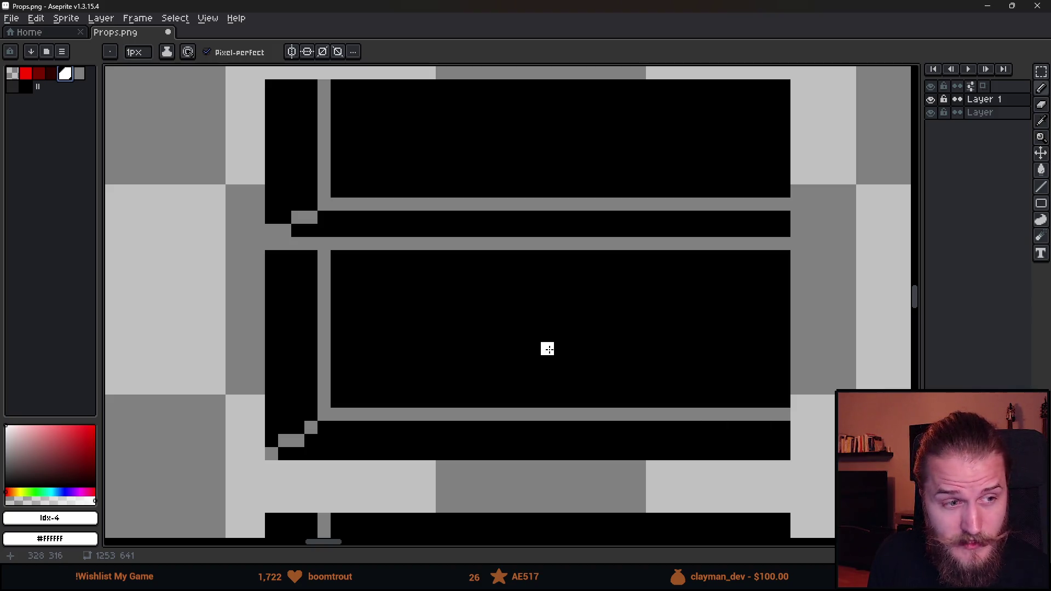
drag(553, 364, 537, 428)
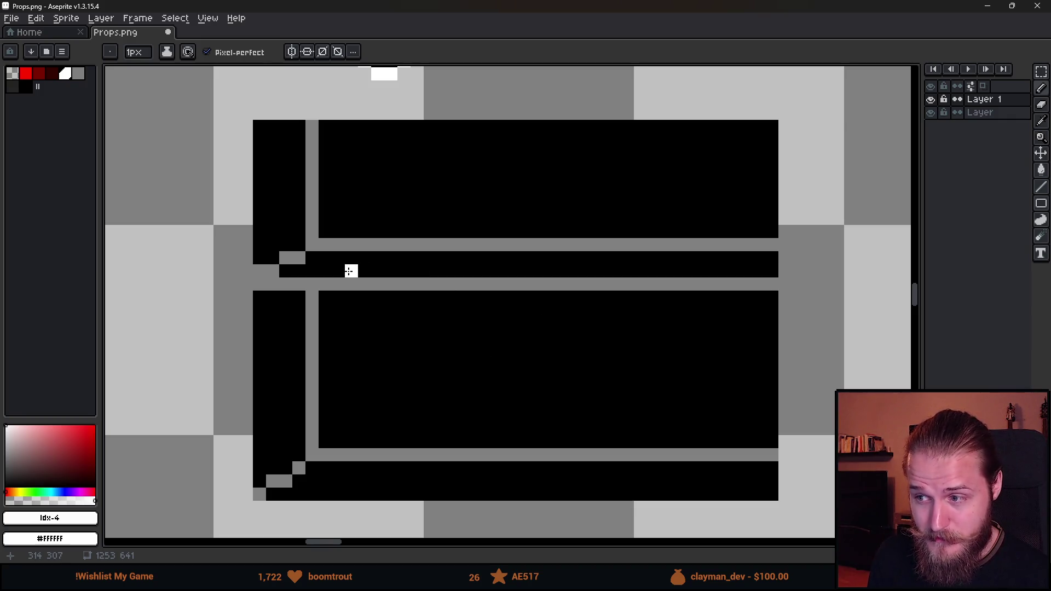
scroll(350, 307, down, 2)
scroll(359, 305, up, 2)
Draw a tall, narrow white rectangle outline on the upper drawer.
click(349, 309)
click(375, 306)
mouse_move(375, 307)
mouse_down()
mouse_move(357, 211)
mouse_move(373, 204)
mouse_move(347, 204)
mouse_move(348, 301)
mouse_move(361, 322)
mouse_move(416, 296)
mouse_up()
scroll(384, 355, down, 5)
scroll(385, 354, down, 1)
scroll(376, 233, up, 3)
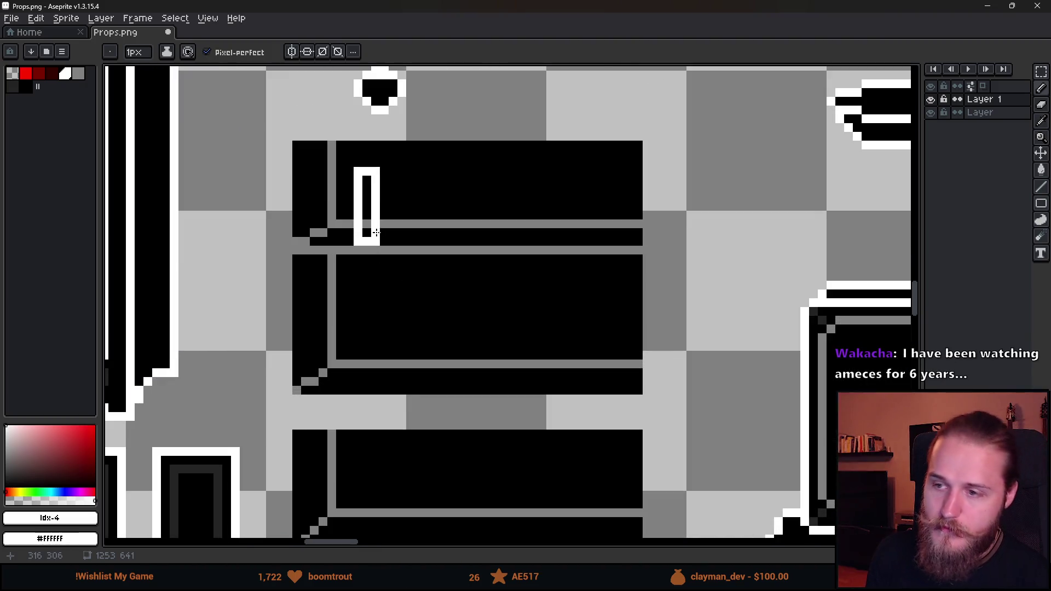
scroll(428, 249, down, 3)
scroll(397, 210, up, 4)
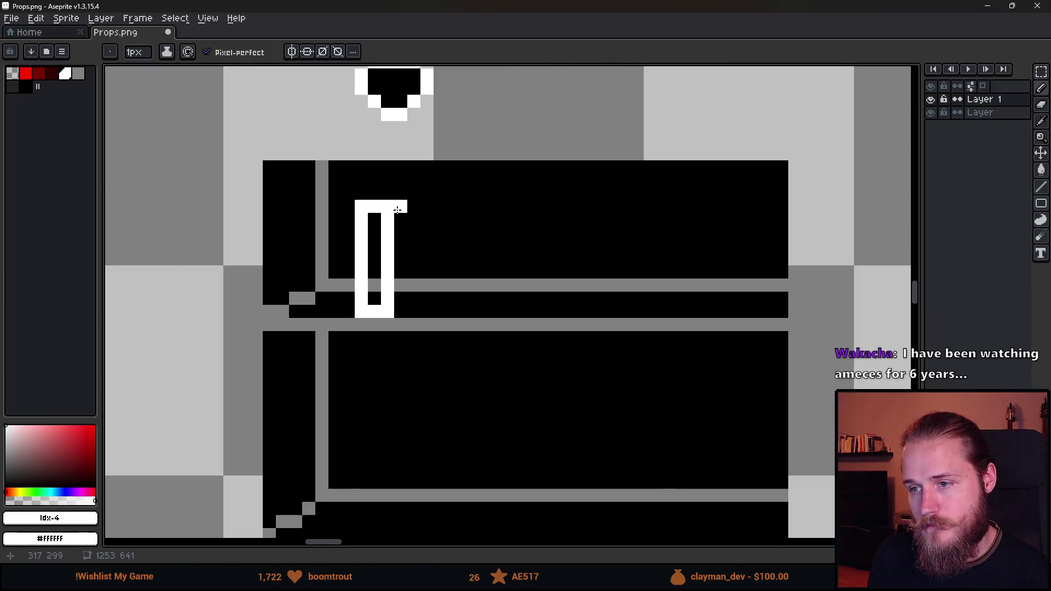
scroll(392, 260, up, 2)
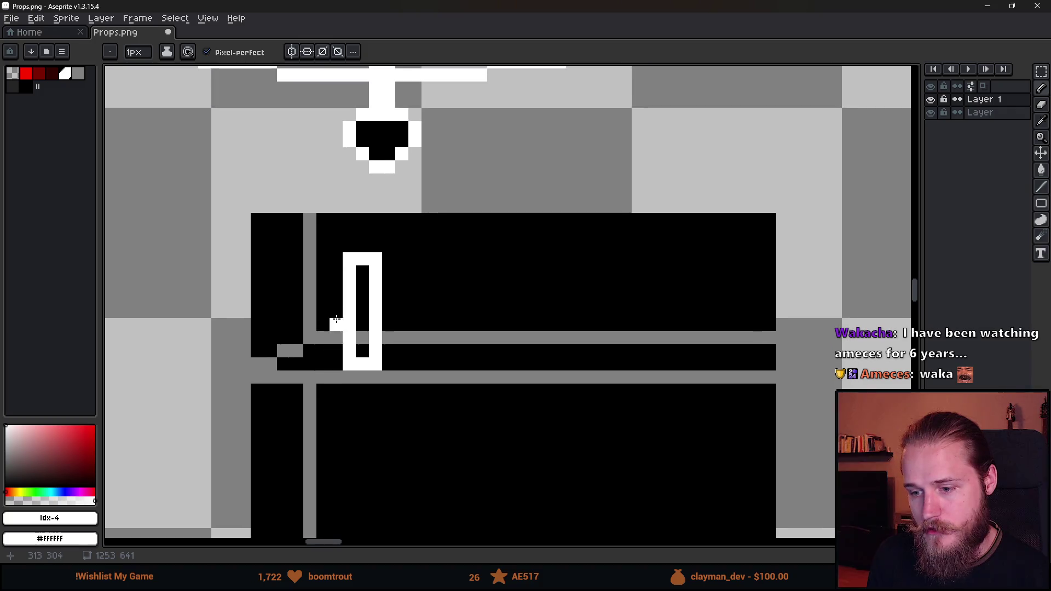
Try white diagonal step pixels up-right from the outline's top, then undo them.
click(418, 254)
click(449, 234)
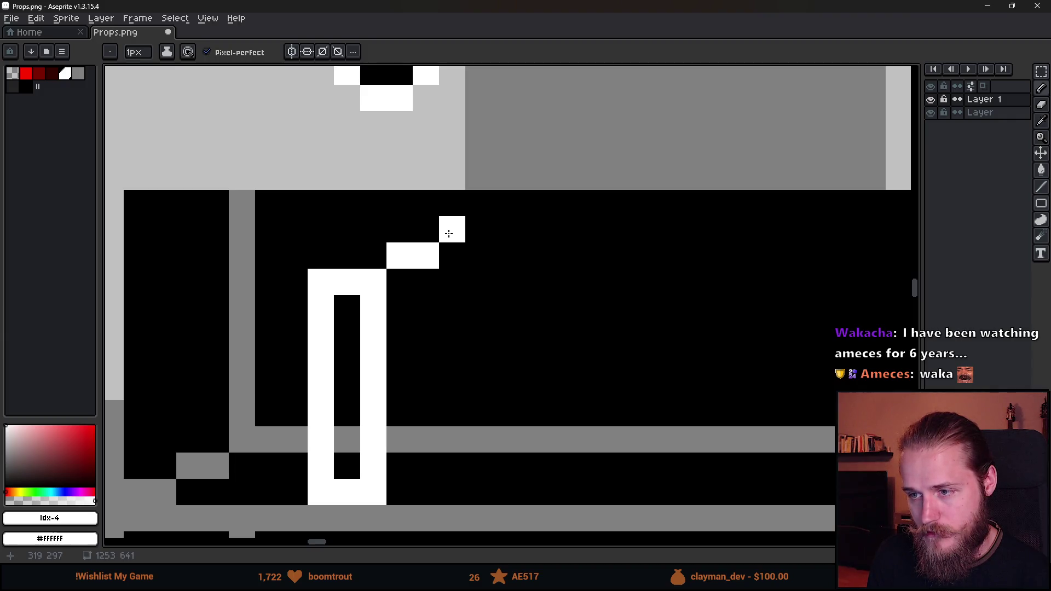
click(393, 240)
key(ctrl+z)
click(323, 254)
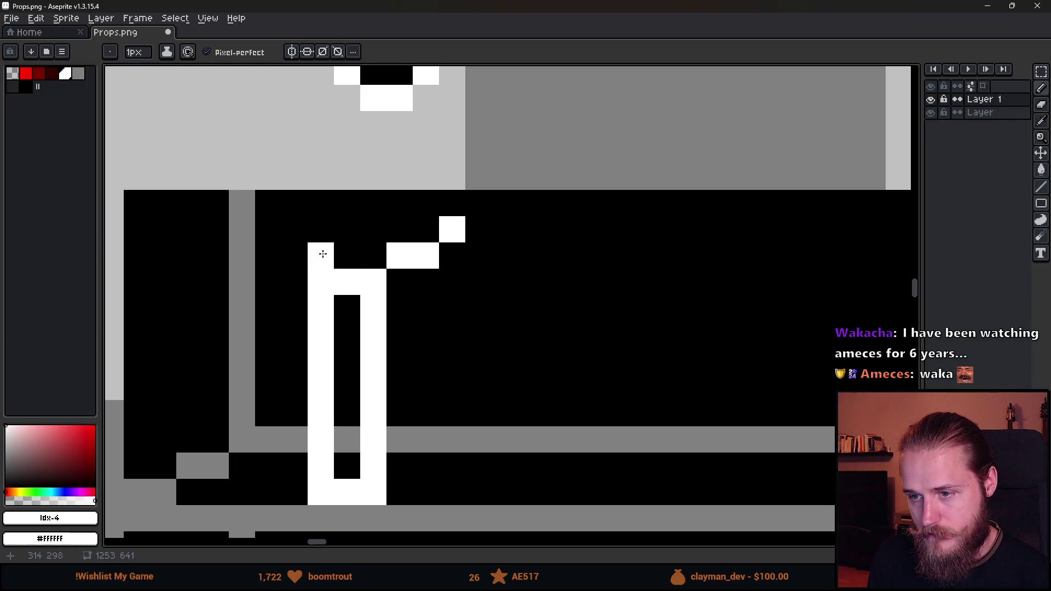
key(ctrl+z)
key(ctrl+z)
key(ctrl+z)
Add a row of white pixels above the U shape to form the hook's top.
click(396, 257)
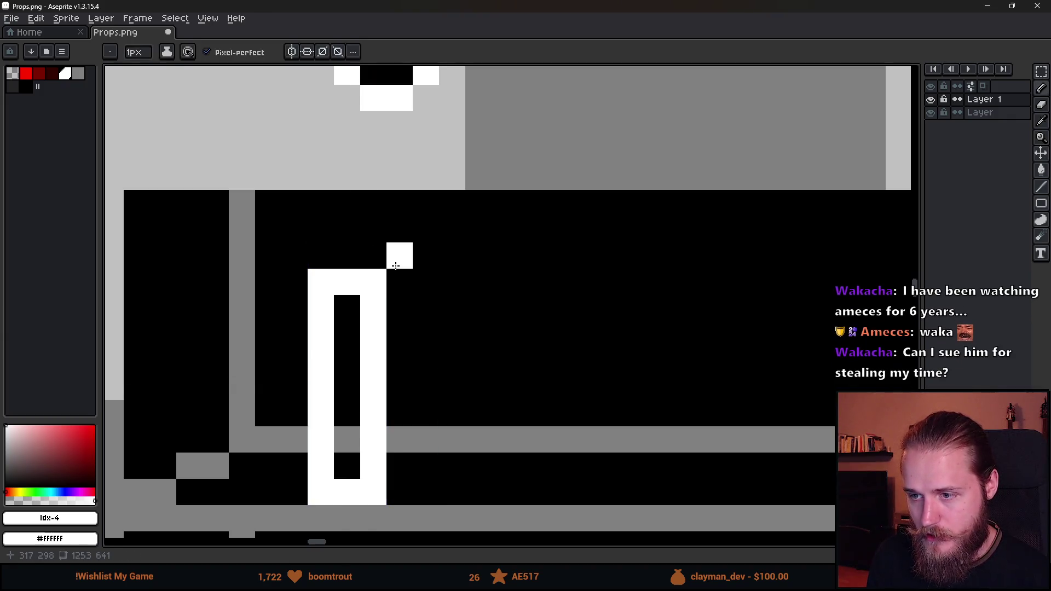
click(426, 255)
click(347, 255)
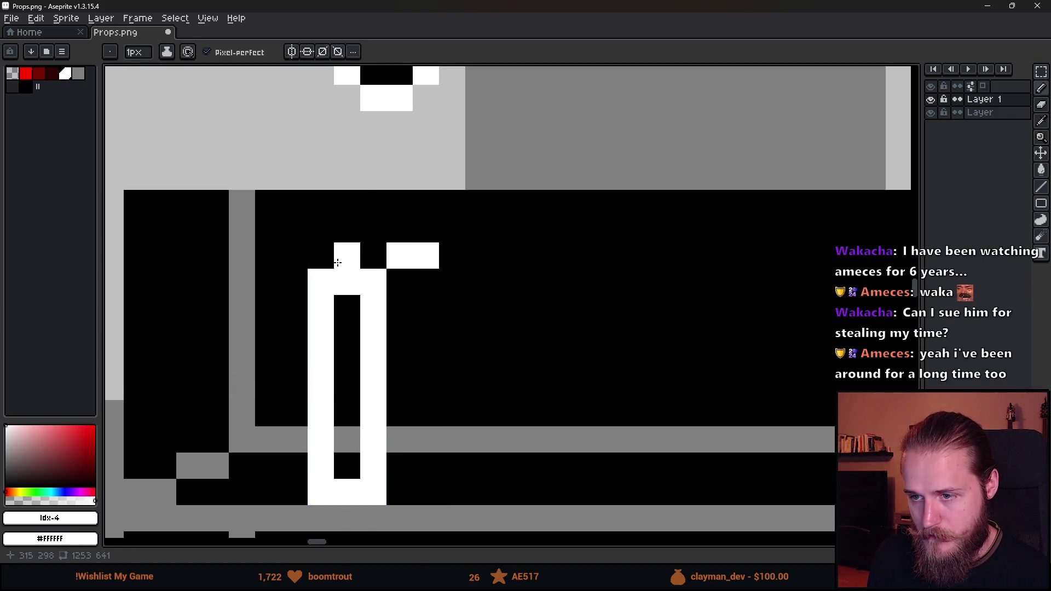
click(321, 256)
click(400, 336)
scroll(401, 354, down, 5)
scroll(401, 353, up, 5)
mouse_move(379, 343)
mouse_down()
mouse_move(427, 354)
mouse_move(410, 343)
mouse_move(432, 343)
mouse_up()
scroll(433, 351, down, 5)
scroll(455, 399, up, 5)
click(455, 399)
key(ctrl+z)
key(ctrl+z)
key(ctrl+z)
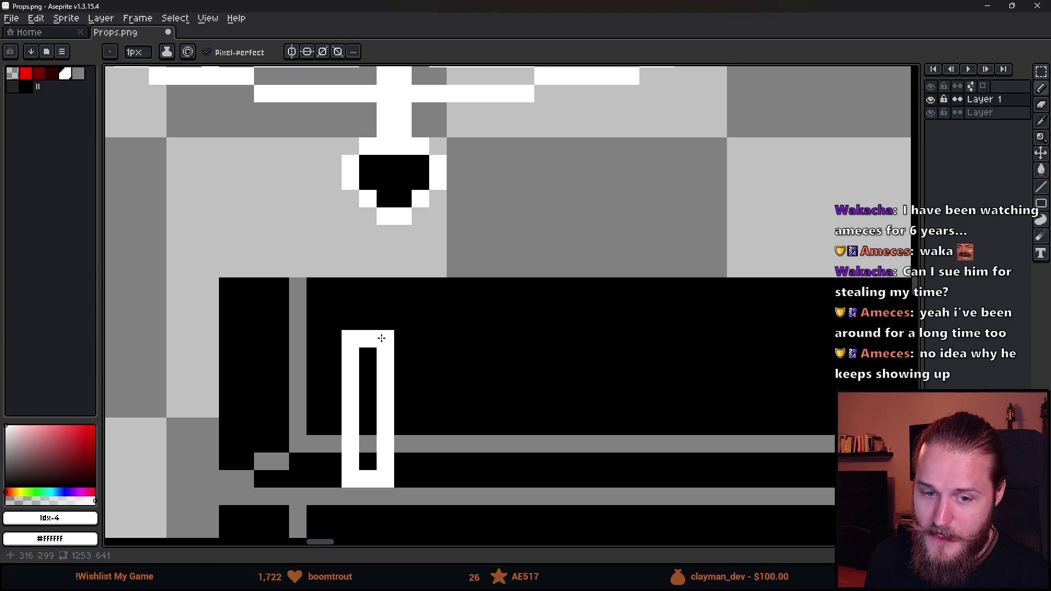
Place a white pixel to the right of the bar's top.
click(399, 354)
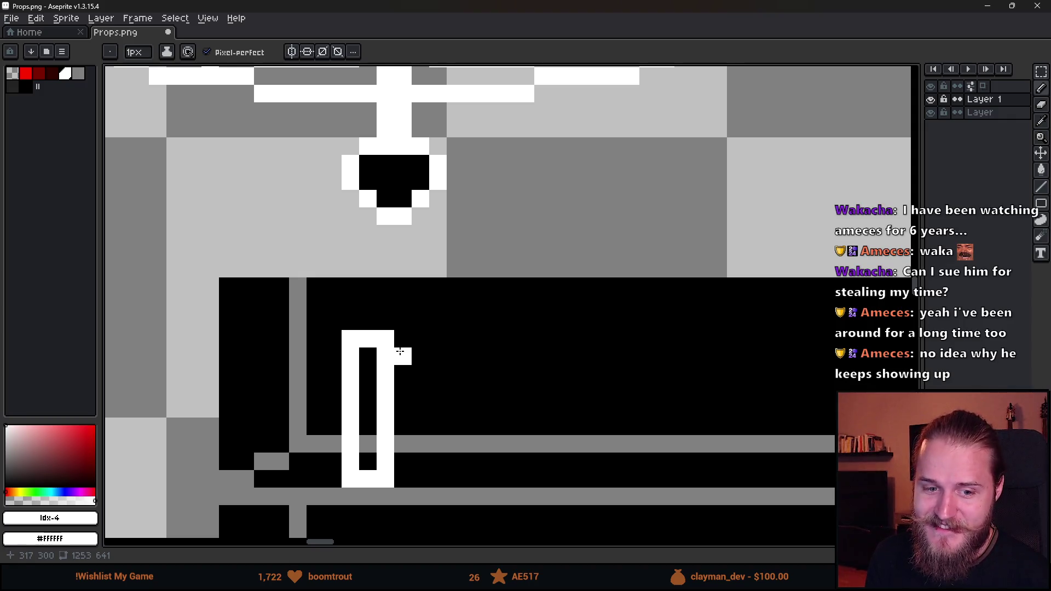
scroll(399, 354, up, 2)
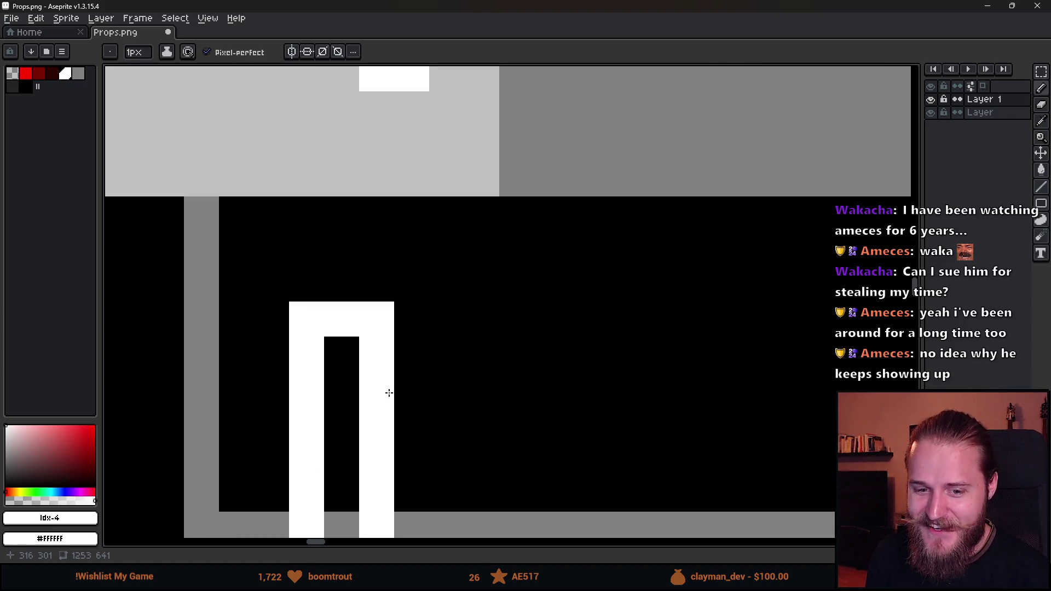
key(ctrl+z)
drag(351, 349, 385, 338)
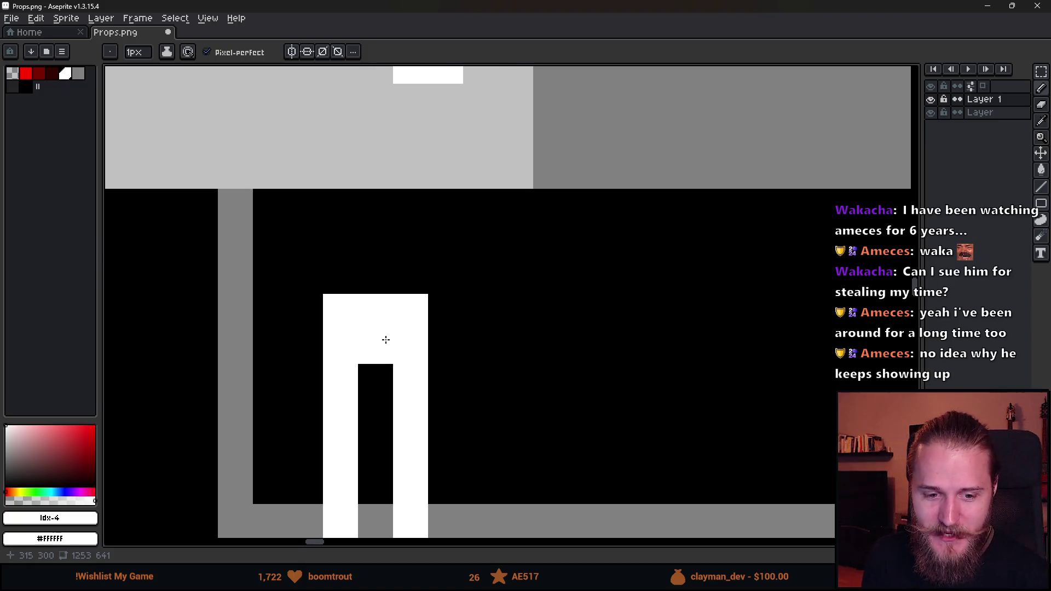
click(428, 351)
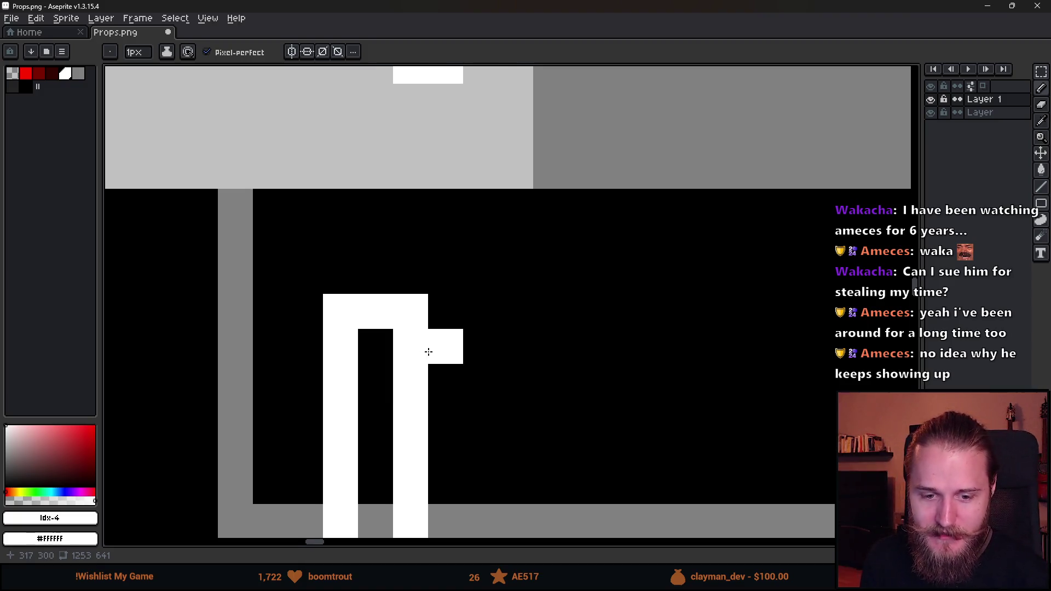
Erase pixels from the bar's top and paint white pixels above the gap.
key(e)
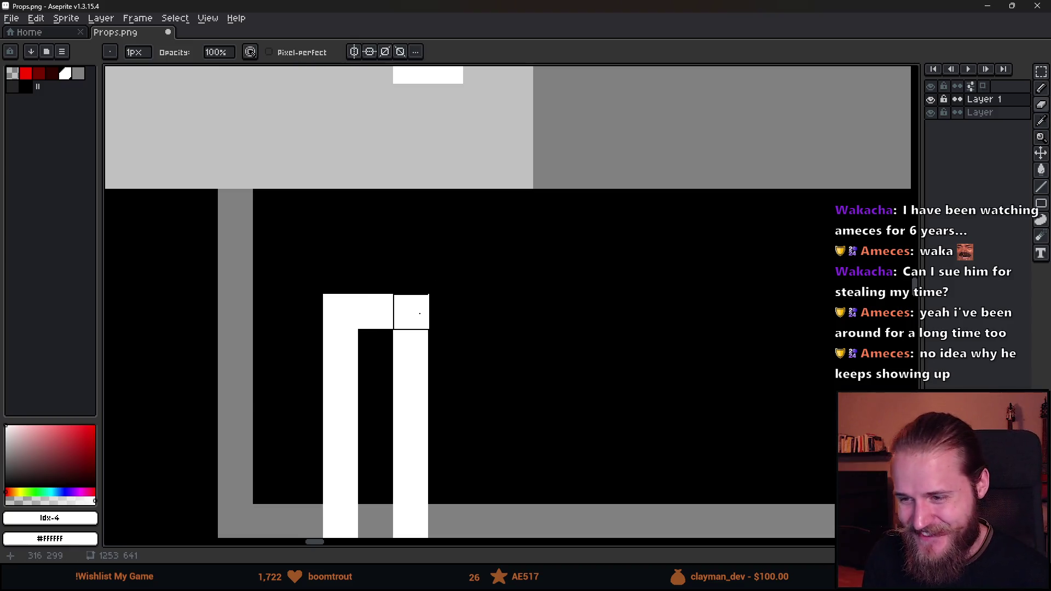
click(420, 313)
click(377, 313)
key(b)
click(445, 312)
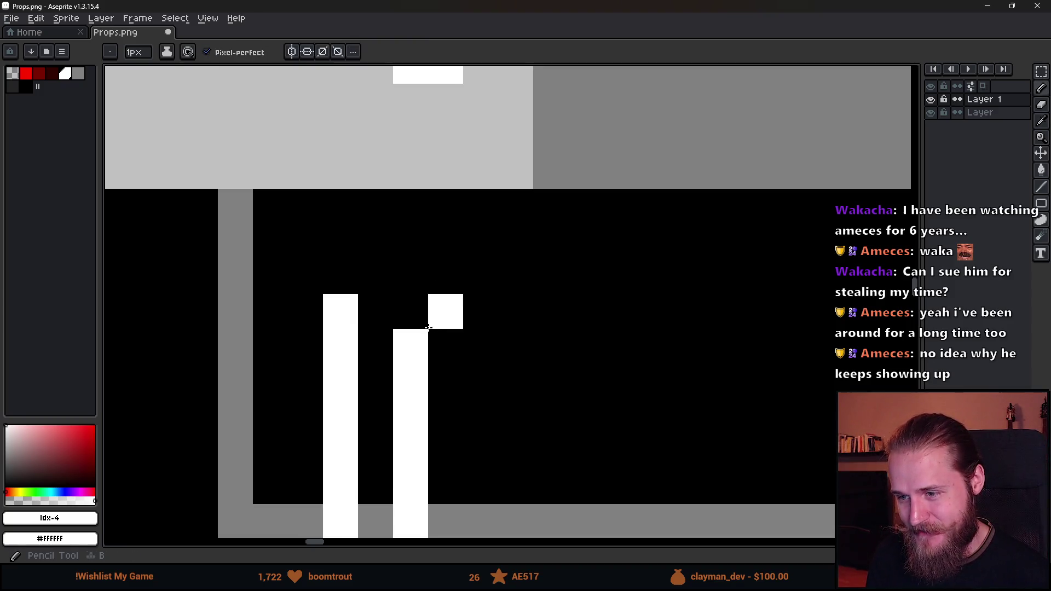
click(482, 312)
click(411, 276)
click(375, 276)
click(411, 276)
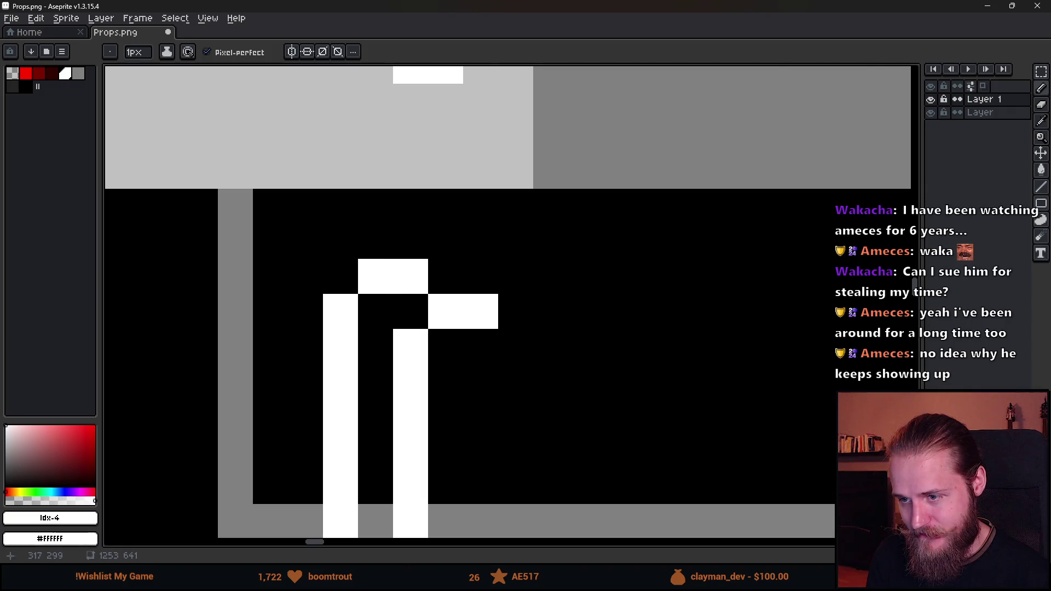
Tidy the crossbar pixels and extend the hook curving down to the right.
scroll(470, 363, down, 4)
scroll(470, 362, up, 3)
right_click(470, 363)
click(363, 374)
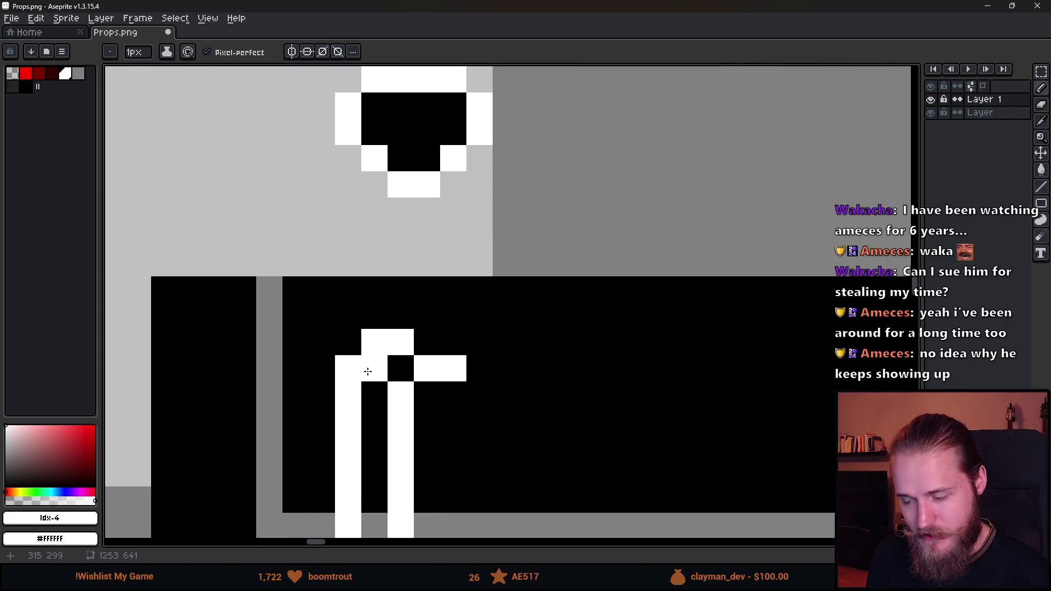
scroll(368, 372, down, 1)
click(443, 370)
right_click(443, 370)
click(407, 335)
drag(407, 337, 442, 356)
scroll(443, 354, down, 6)
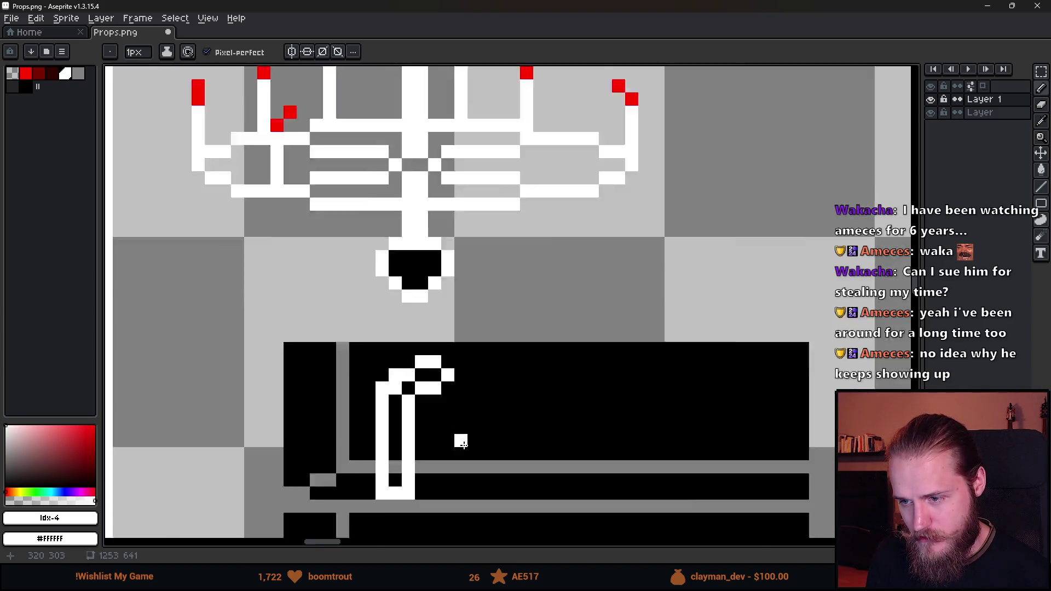
scroll(524, 346, up, 6)
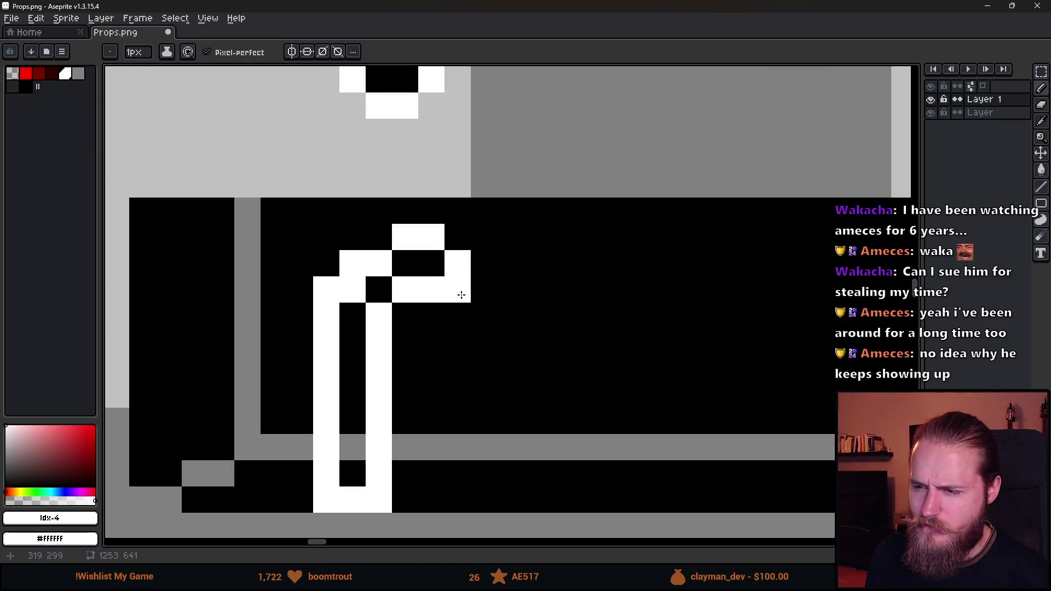
Outline the tap with a white pencil stroke from its base upward.
click(463, 313)
mouse_move(464, 314)
mouse_down()
mouse_move(463, 477)
mouse_move(462, 460)
mouse_up()
key(ctrl+z)
click(403, 481)
mouse_move(404, 476)
mouse_down()
mouse_move(438, 458)
mouse_move(457, 383)
mouse_move(453, 316)
mouse_up()
scroll(453, 316, down, 8)
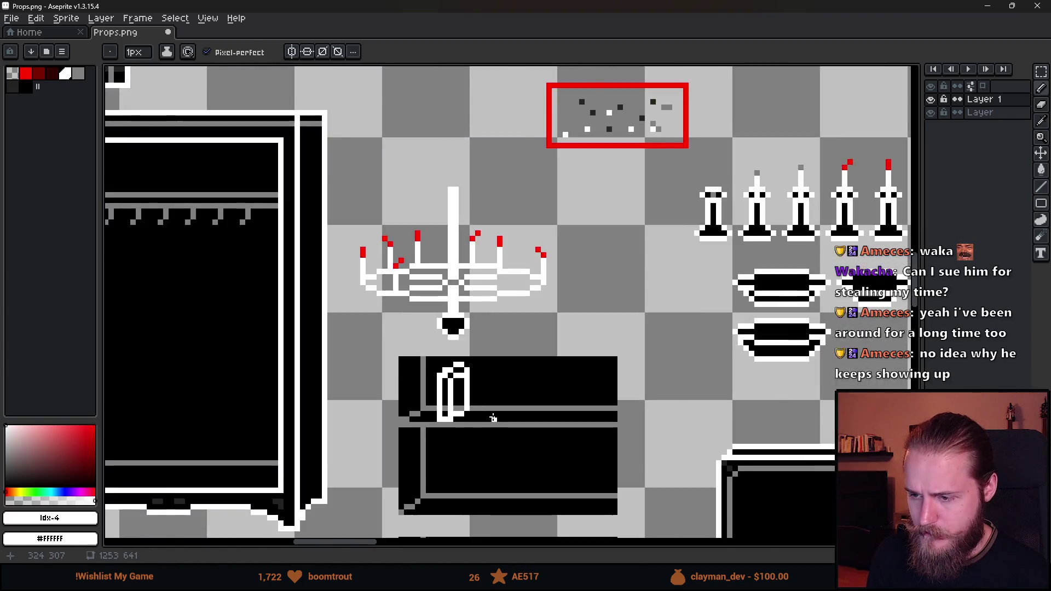
scroll(498, 423, up, 3)
scroll(475, 368, up, 3)
Try a black Paint Bucket fill, undo it, and check the fill options.
alt+click(482, 394)
key(g)
click(430, 425)
key(ctrl+z)
click(297, 52)
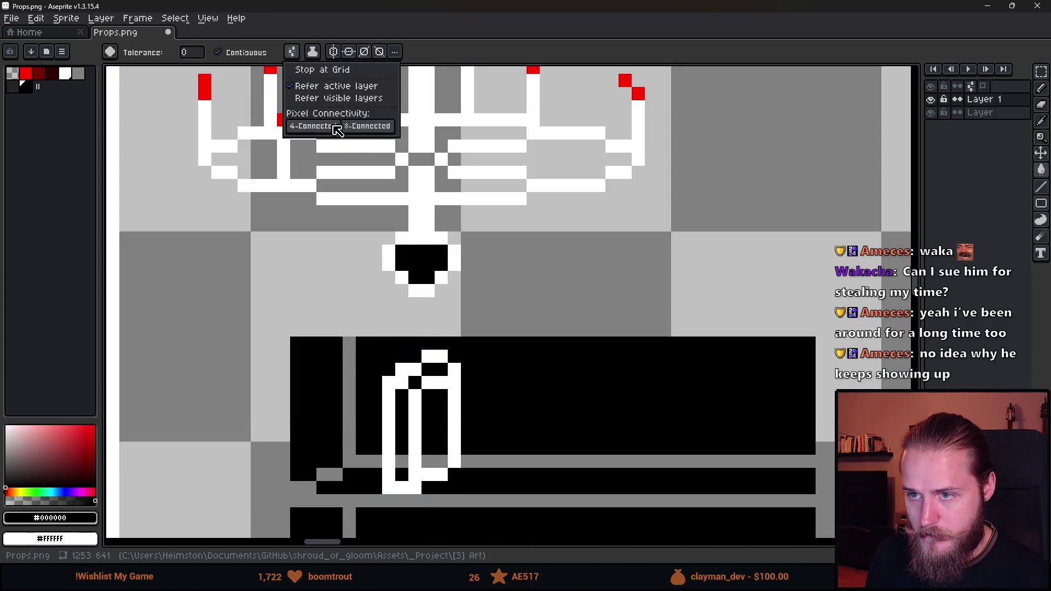
click(437, 409)
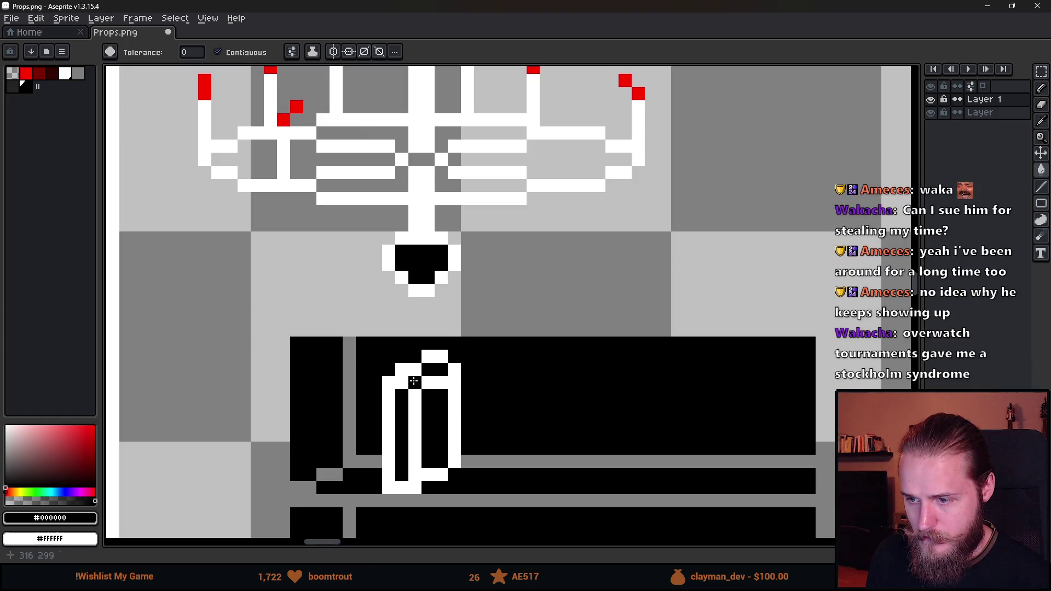
scroll(498, 446, down, 6)
scroll(530, 364, down, 2)
scroll(530, 364, up, 3)
scroll(530, 390, down, 2)
scroll(509, 370, up, 4)
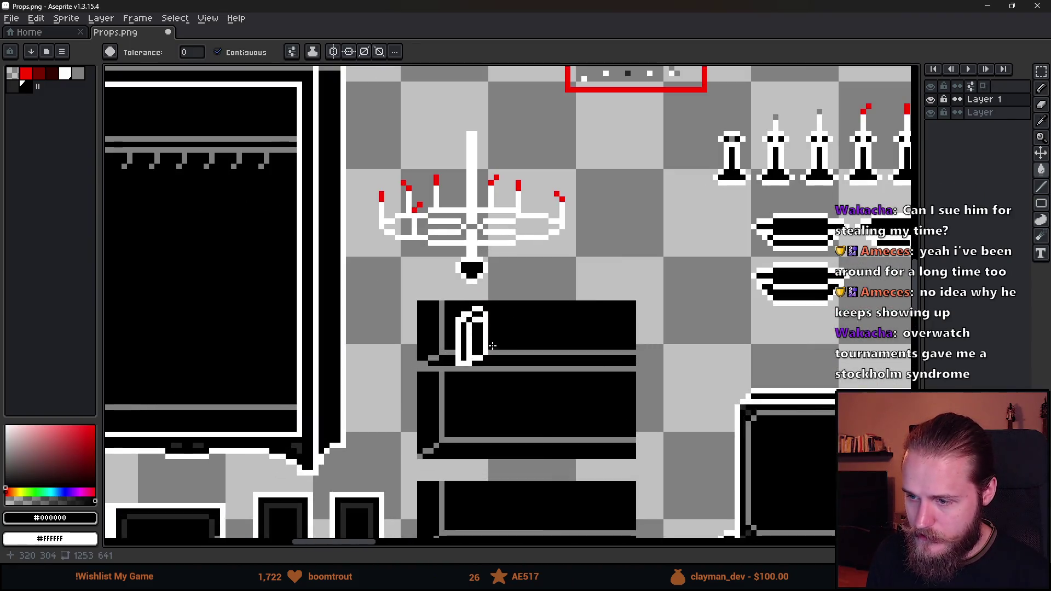
Select the tap sketch with the Rectangular Marquee and delete it.
key(m)
scroll(489, 345, up, 1)
drag(428, 250, 539, 393)
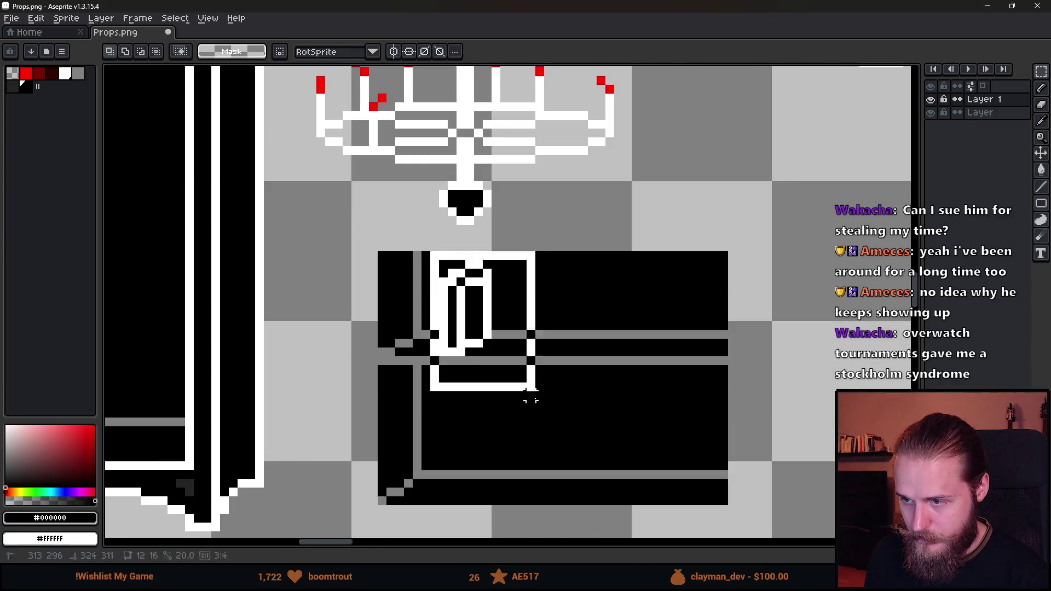
key(Delete)
drag(566, 445, 565, 295)
scroll(566, 295, down, 2)
scroll(546, 296, up, 3)
Return to a white Pencil and start redrawing a handle on the drawer.
key(b)
click(358, 308)
key(ctrl+z)
alt+click(197, 187)
drag(505, 311, 434, 343)
click(380, 357)
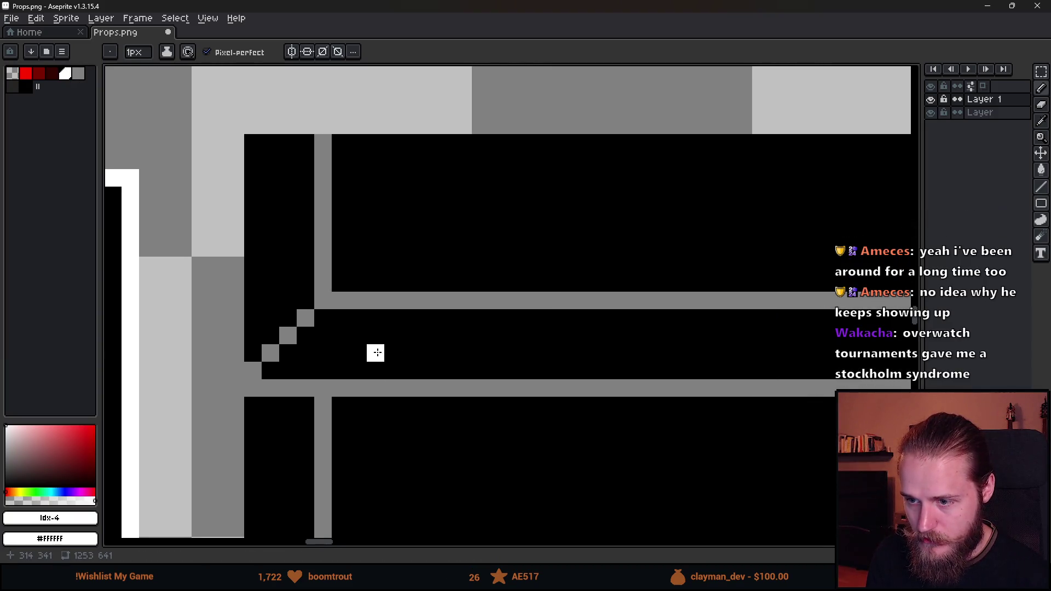
Outline a white bottle with the Pencil, giving it a stepped diagonal shoulder and a top.
shift+click(377, 240)
click(381, 214)
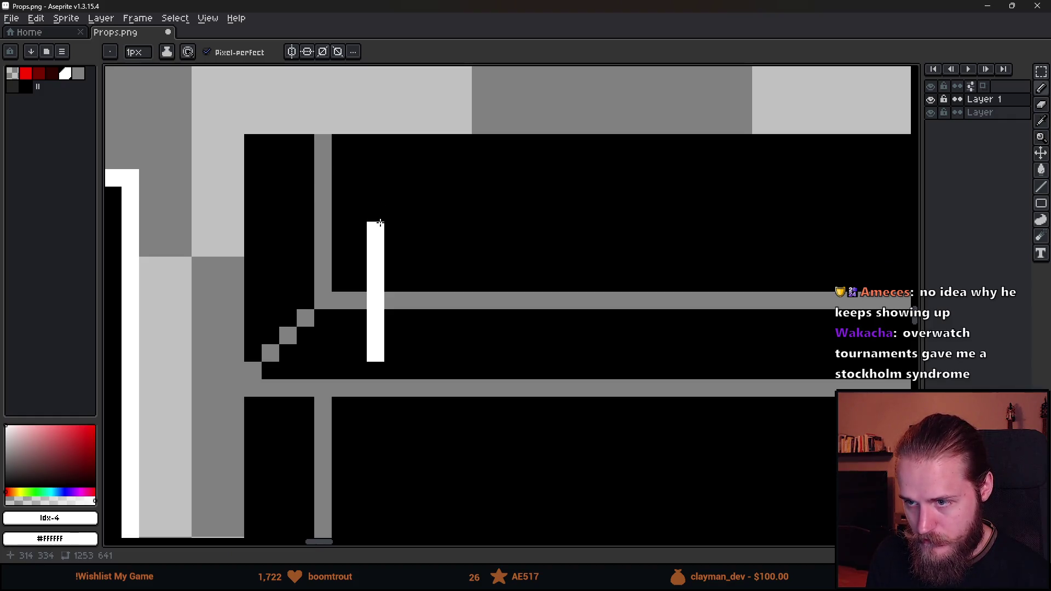
shift+click(410, 228)
shift+click(406, 356)
shift+click(393, 354)
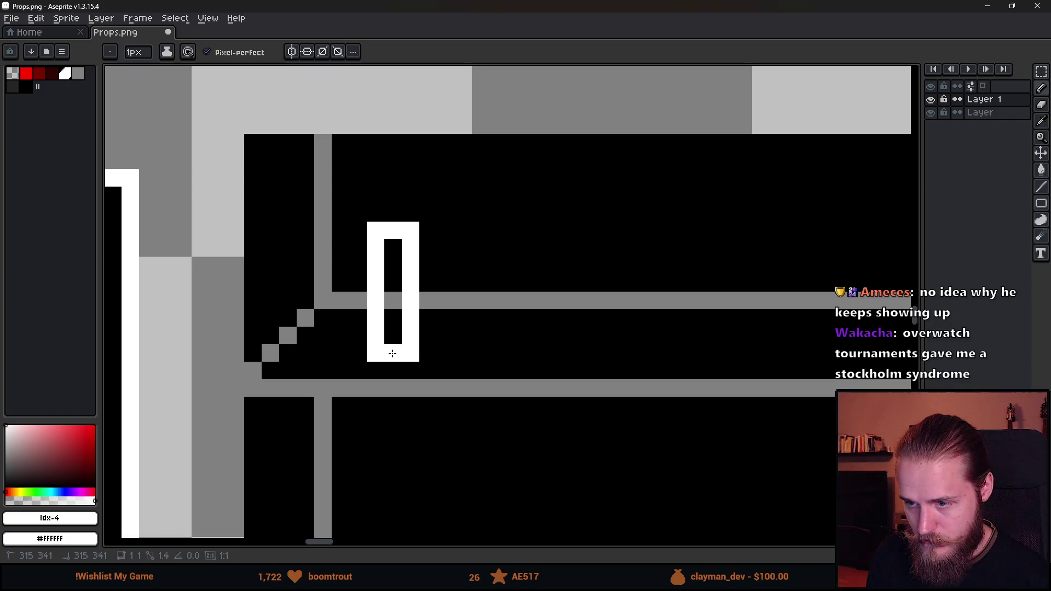
mouse_move(430, 218)
mouse_down()
mouse_move(463, 195)
mouse_move(463, 178)
mouse_up()
shift+click(463, 248)
mouse_move(463, 248)
mouse_down()
mouse_move(463, 301)
mouse_move(428, 336)
mouse_up()
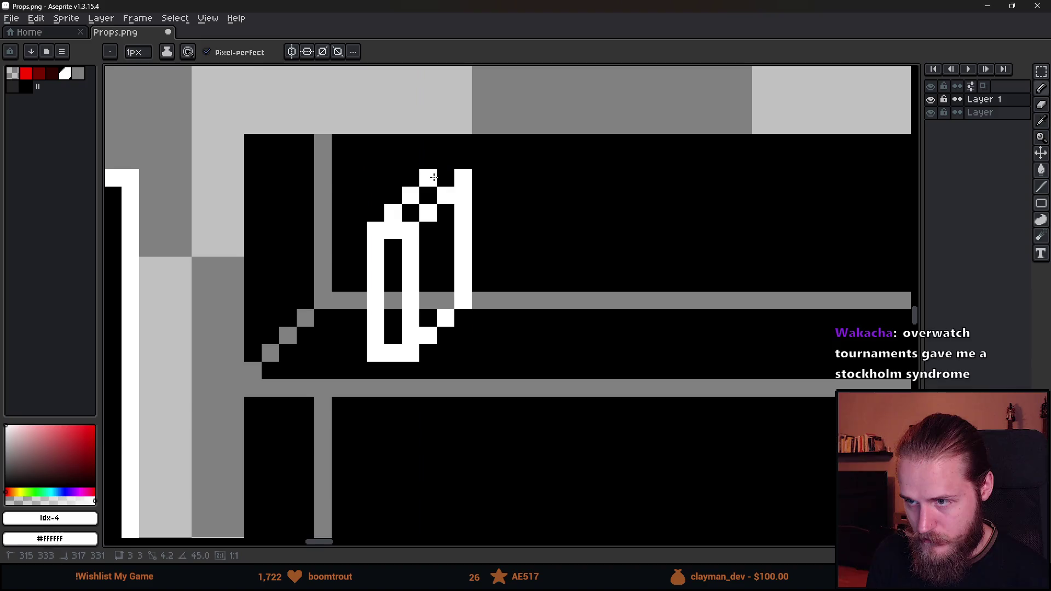
drag(428, 178, 446, 179)
Fill the grey stripe inside the bottle black with the Paint Bucket.
scroll(480, 341, down, 4)
scroll(480, 342, down, 2)
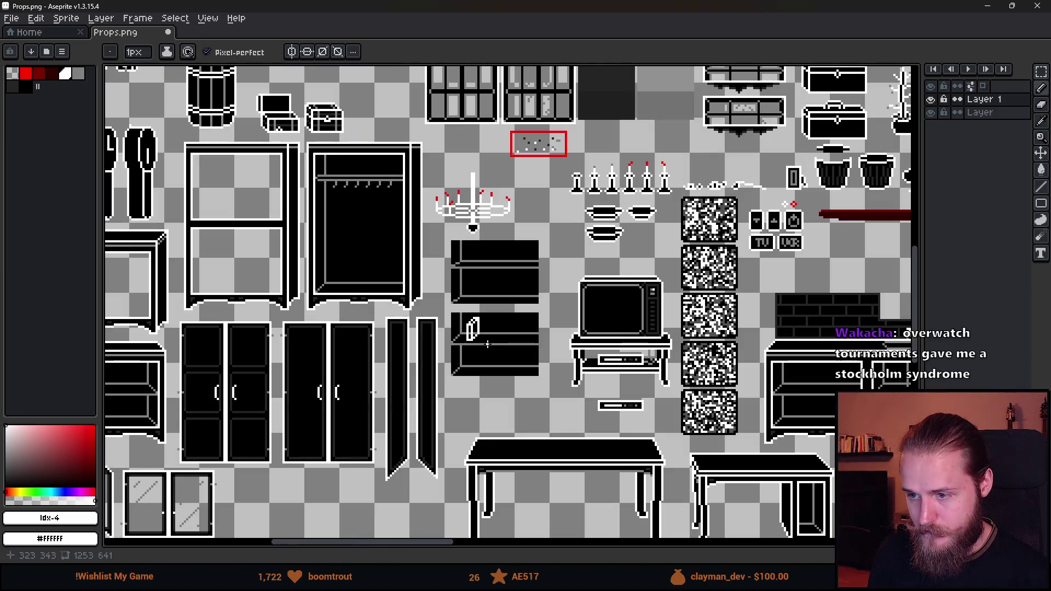
scroll(500, 351, up, 4)
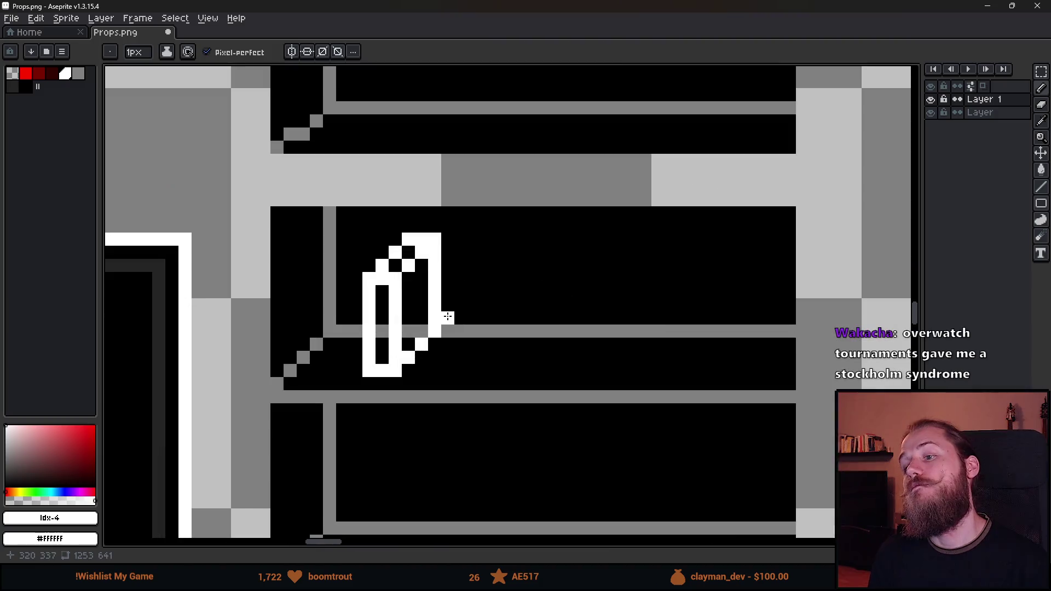
key(g)
click(414, 331)
Pick the shelf's grey and shade the bottle's upper diagonal and top with it.
scroll(383, 312, down, 3)
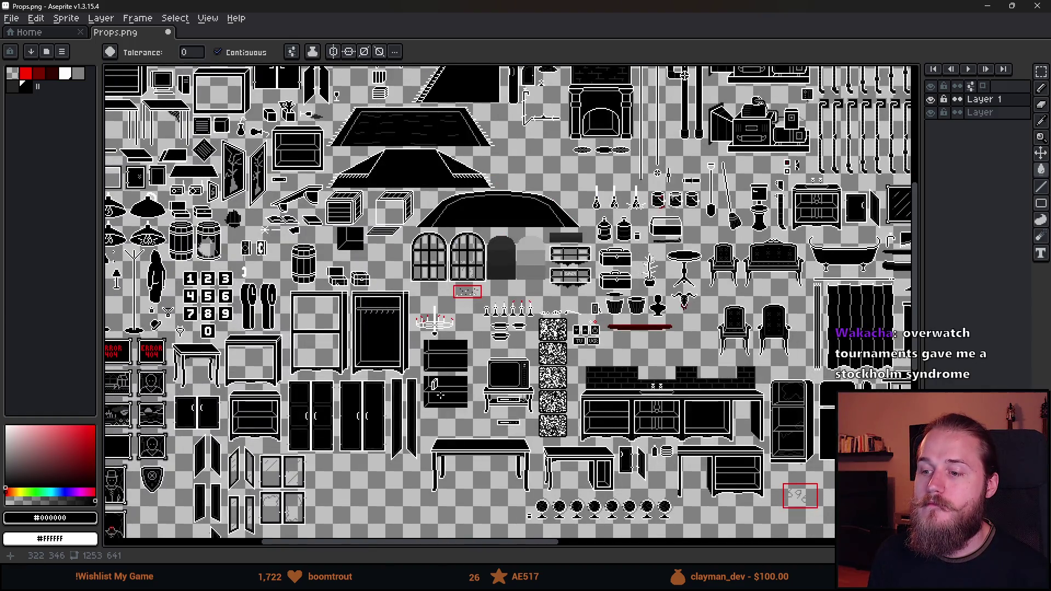
scroll(441, 394, up, 4)
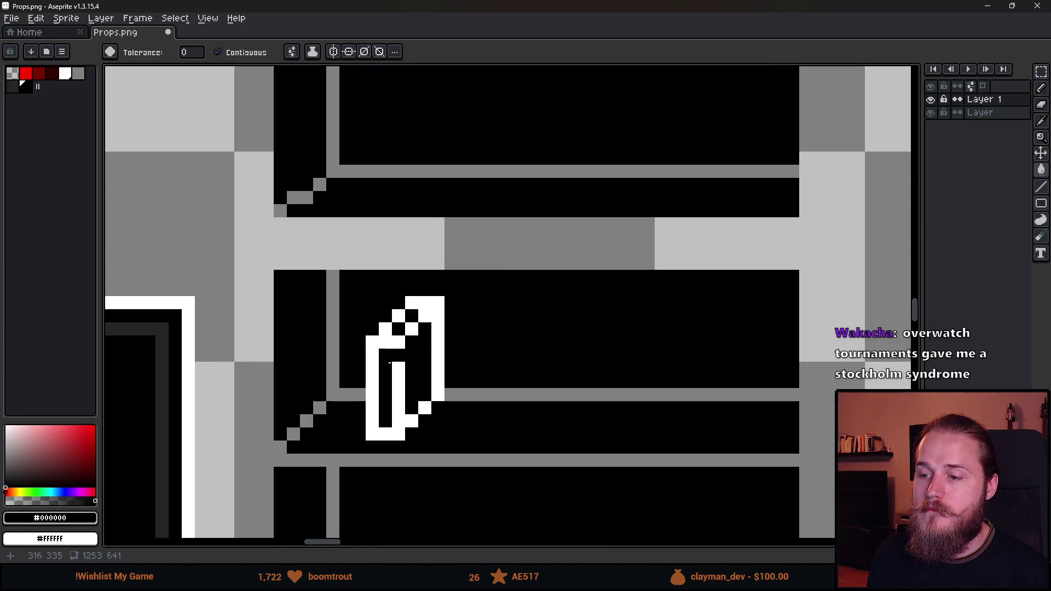
alt+click(336, 334)
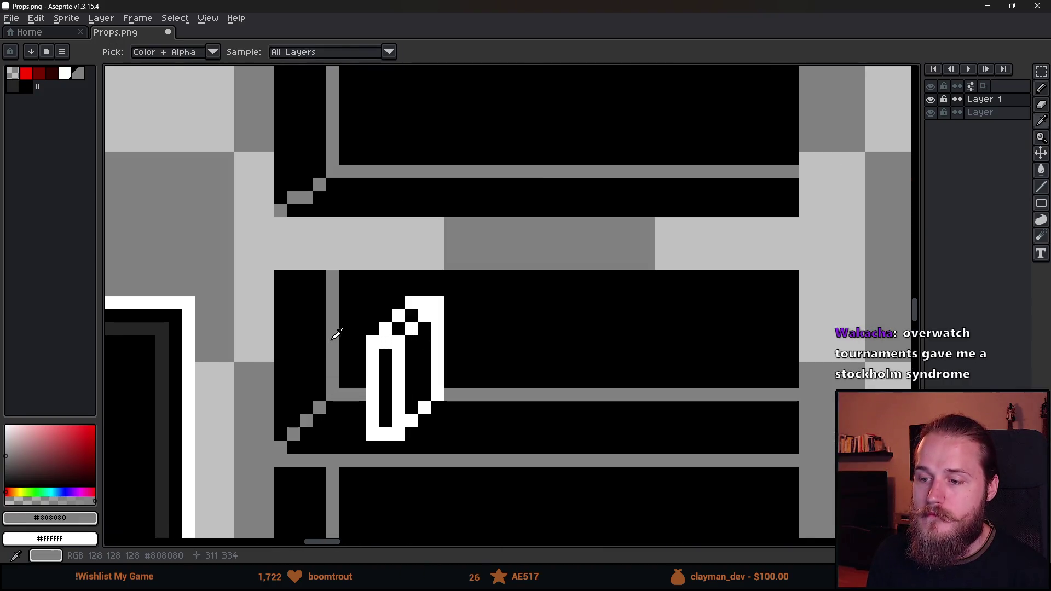
mouse_move(385, 330)
mouse_down()
mouse_move(412, 303)
mouse_move(438, 302)
mouse_move(438, 403)
mouse_move(408, 427)
mouse_up()
scroll(427, 422, down, 3)
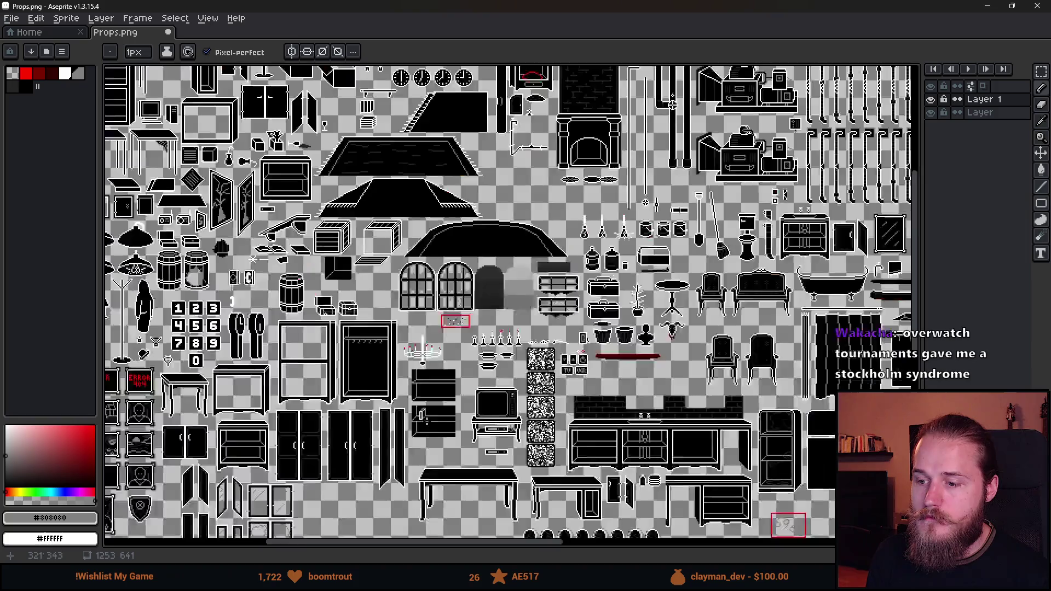
scroll(423, 416, up, 3)
scroll(485, 455, down, 2)
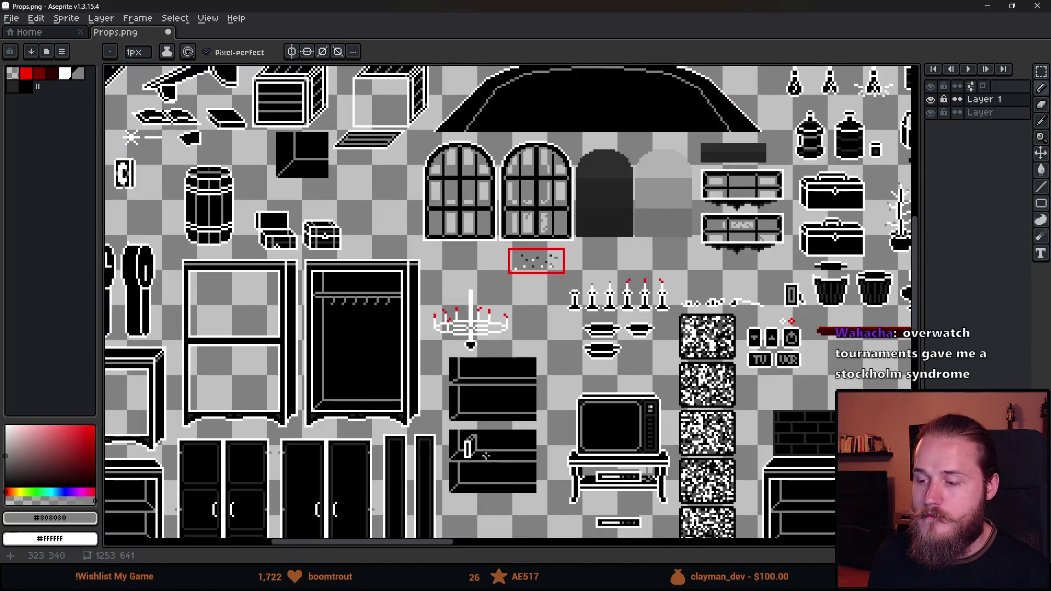
scroll(485, 456, down, 3)
scroll(482, 399, up, 4)
Marquee-select the left part of the bottle, then clear that selection.
key(v)
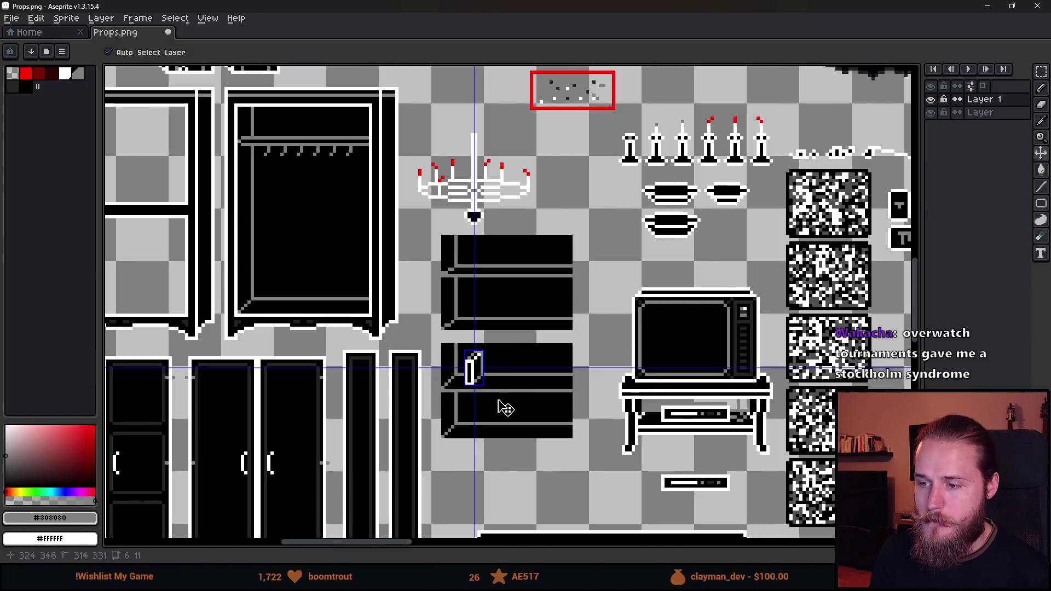
key(b)
scroll(490, 391, up, 2)
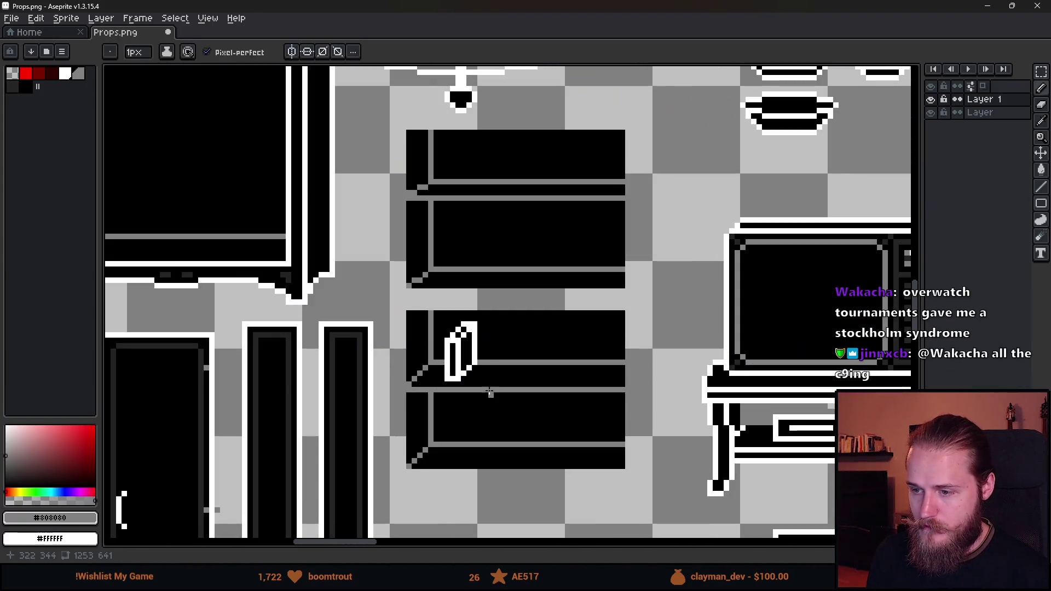
scroll(490, 391, up, 2)
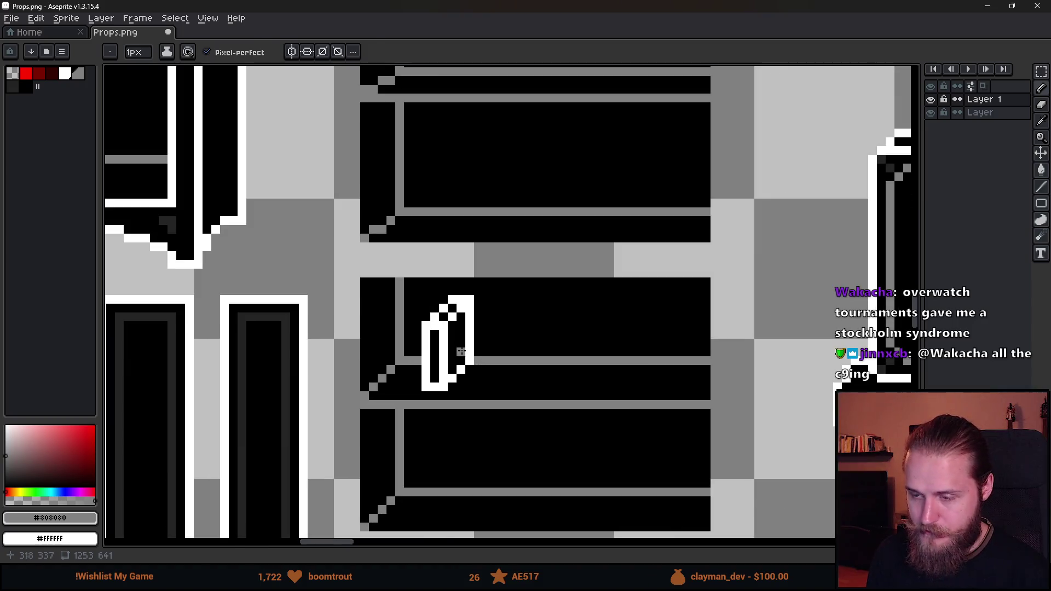
key(m)
scroll(460, 354, up, 2)
scroll(447, 355, down, 1)
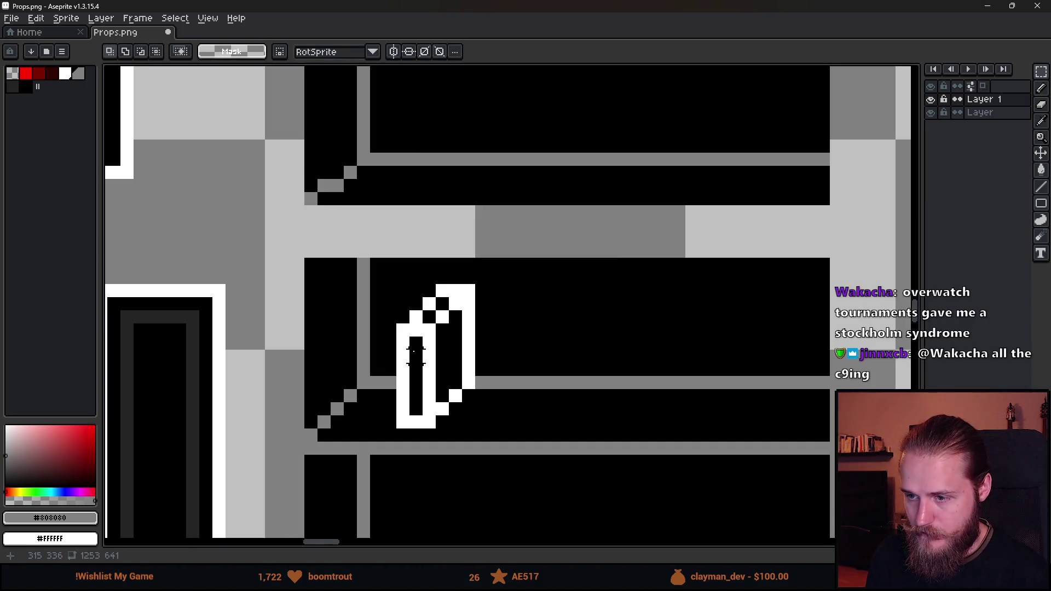
scroll(416, 353, up, 1)
drag(354, 276, 446, 474)
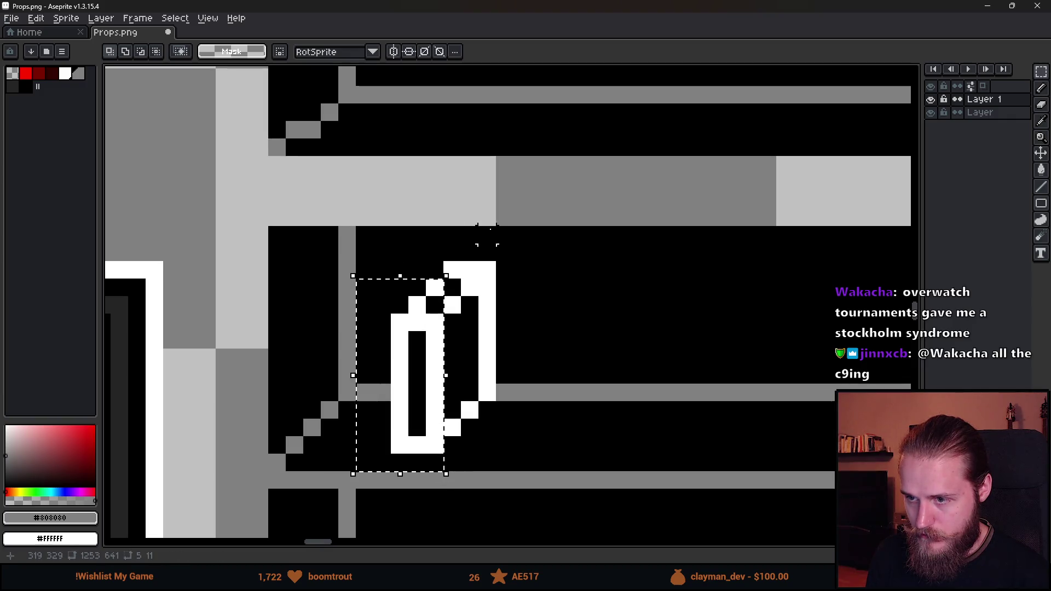
scroll(487, 235, down, 2)
key(ctrl+d)
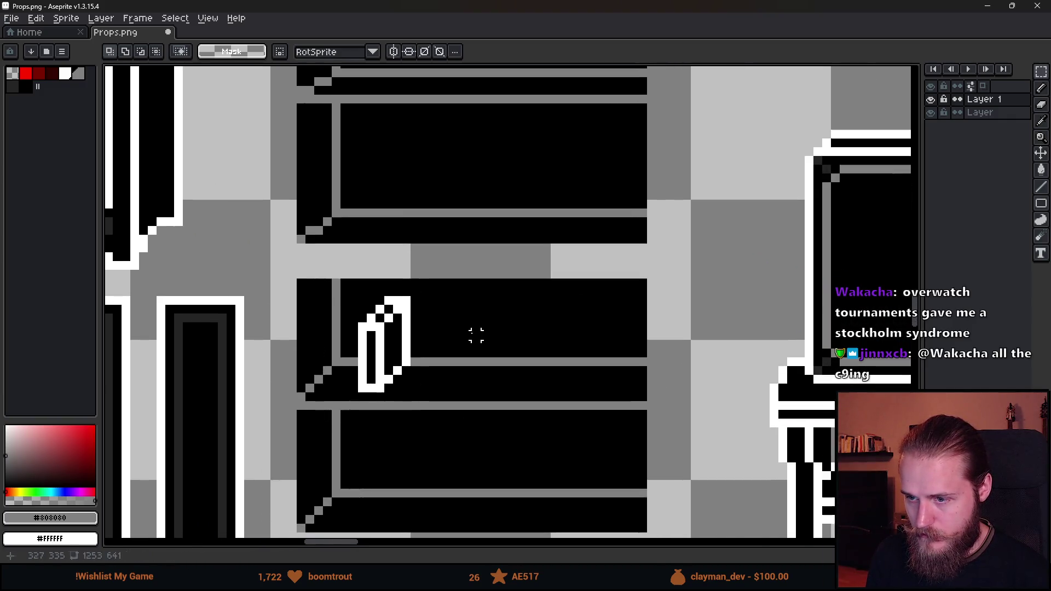
key(b)
scroll(475, 335, down, 2)
scroll(465, 384, up, 2)
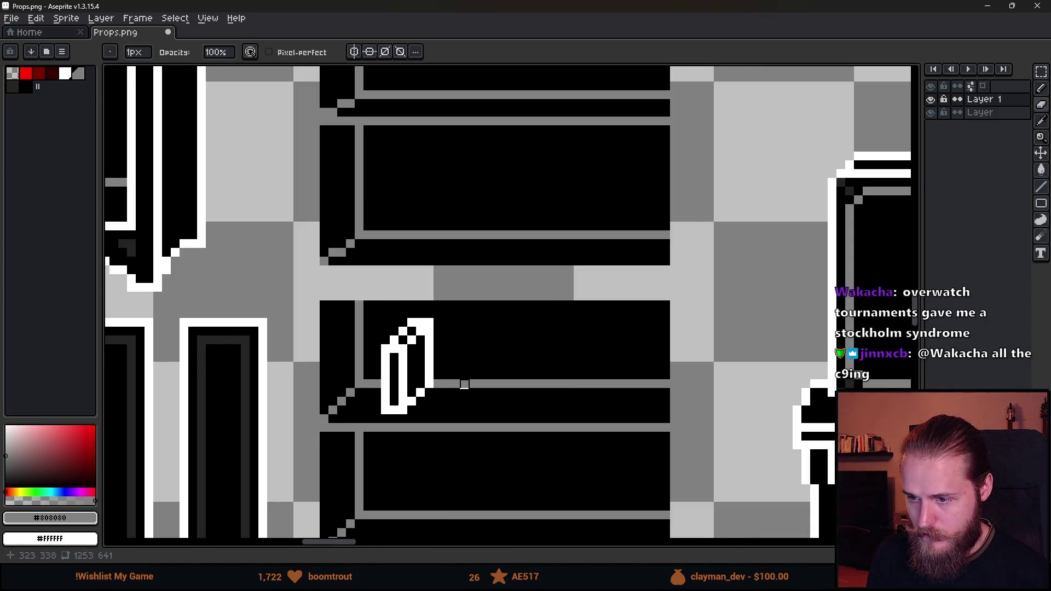
Move the whole bottle right along the shelf and deselect it.
key(m)
drag(372, 310, 477, 435)
drag(428, 386, 620, 385)
key(Return)
scroll(505, 329, down, 1)
scroll(505, 329, up, 2)
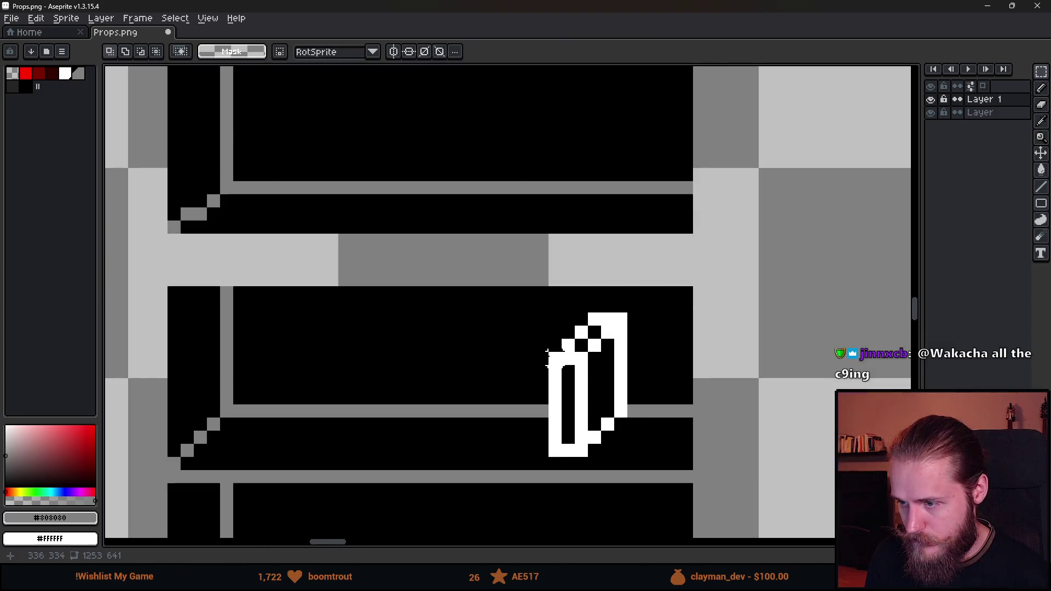
scroll(672, 479, down, 1)
key(ctrl+d)
Select the left half of the bottle for reshaping.
scroll(643, 453, up, 1)
scroll(453, 253, down, 2)
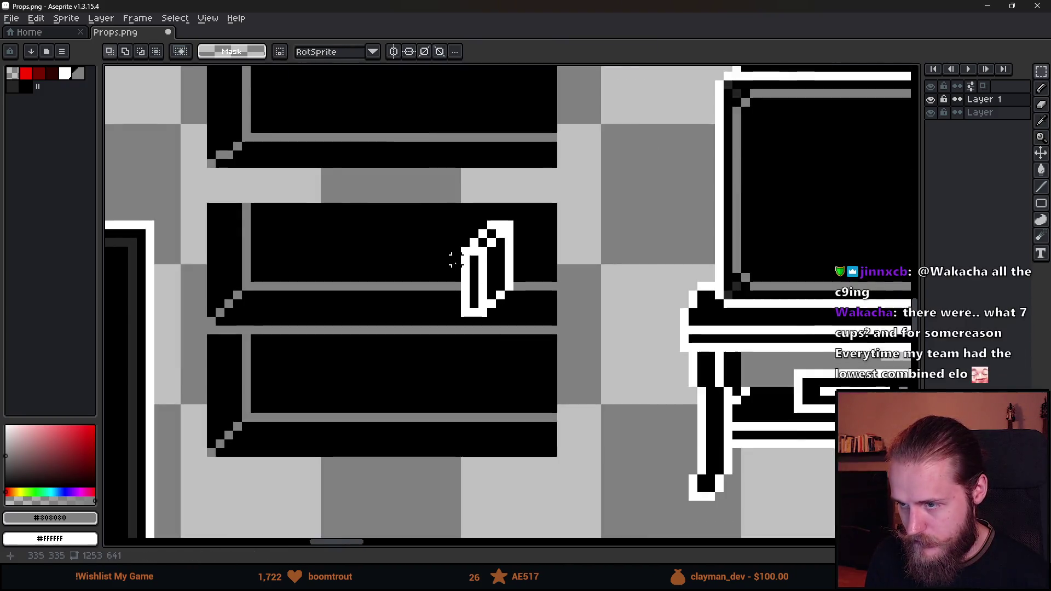
scroll(473, 262, up, 2)
drag(452, 213, 510, 362)
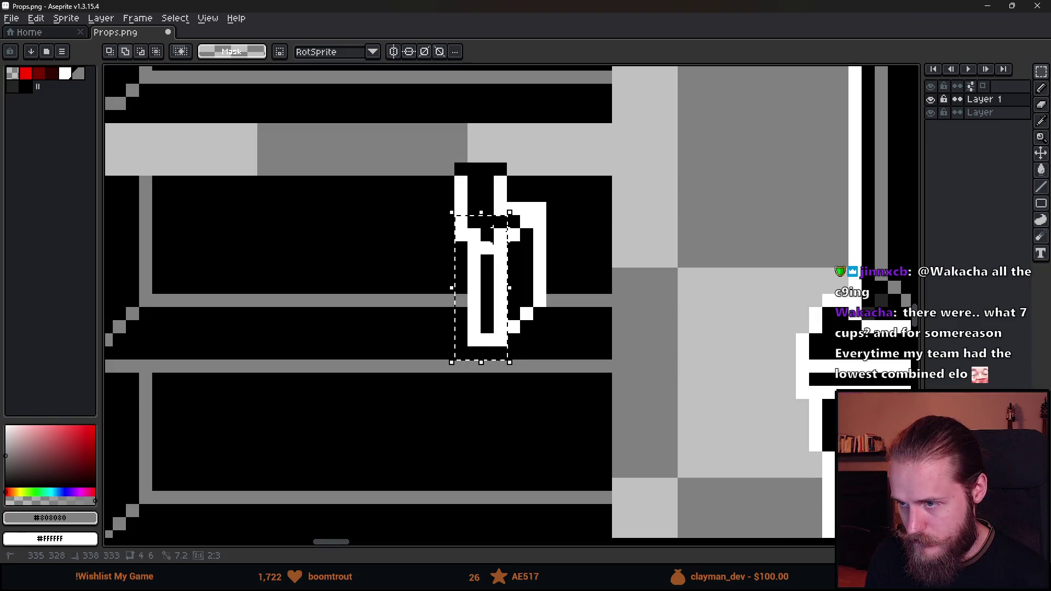
Move the selected part to widen the item, nudging it two pixels right before committing.
mouse_move(521, 241)
mouse_down()
mouse_move(486, 145)
mouse_move(526, 219)
mouse_move(475, 305)
mouse_move(448, 300)
mouse_move(460, 301)
mouse_up()
key(Right)
key(Right)
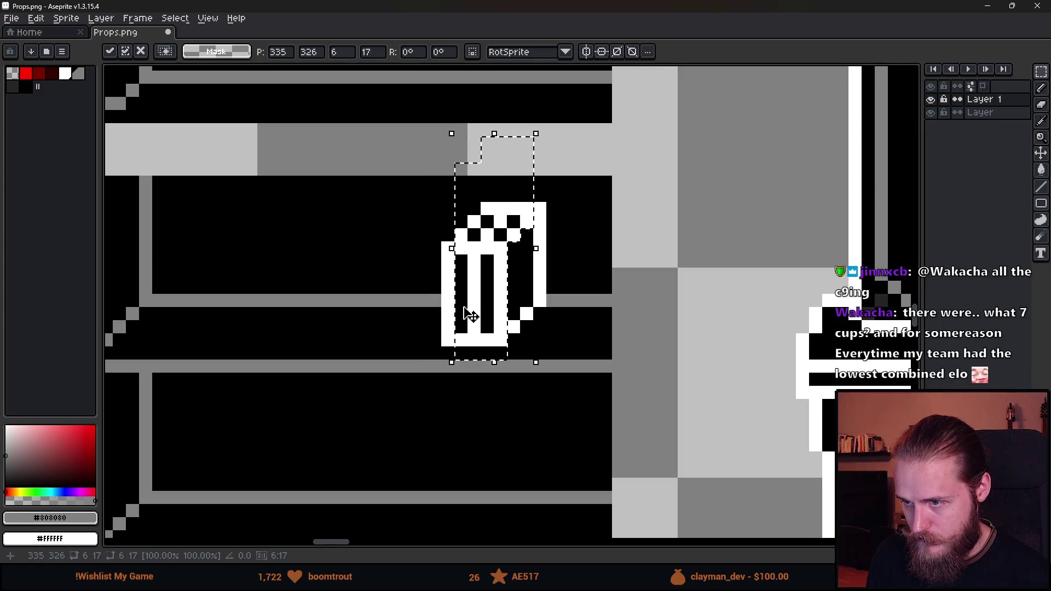
key(Return)
scroll(556, 370, down, 5)
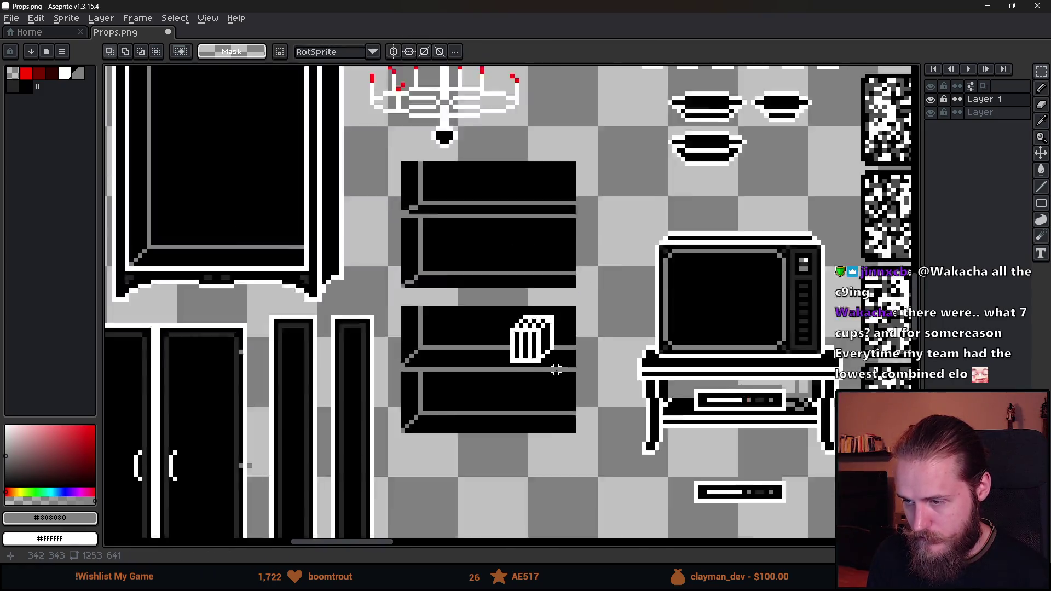
scroll(555, 370, down, 4)
scroll(569, 384, up, 2)
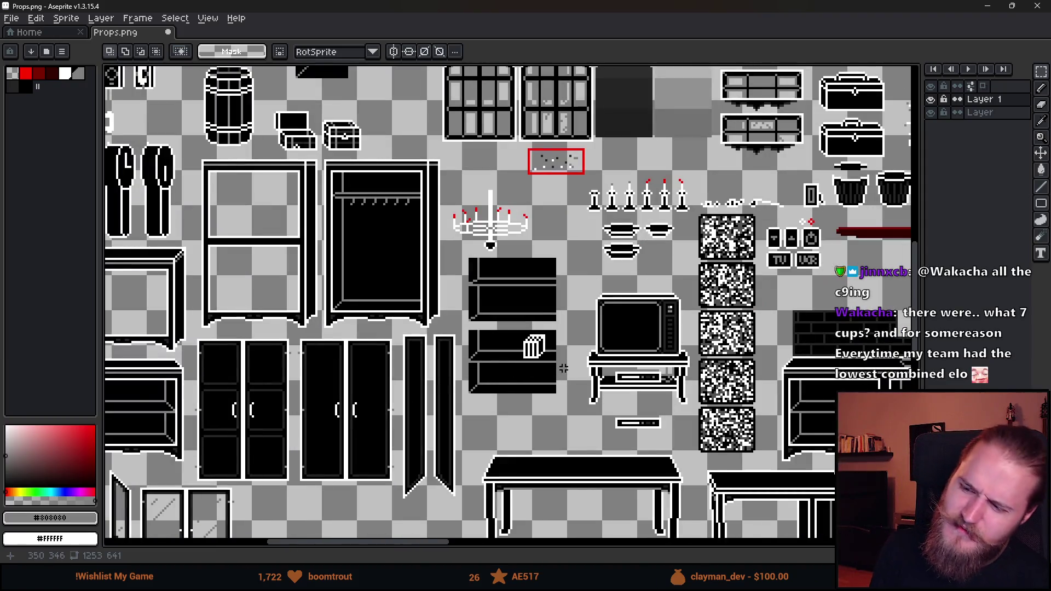
scroll(503, 375, up, 2)
scroll(518, 354, up, 1)
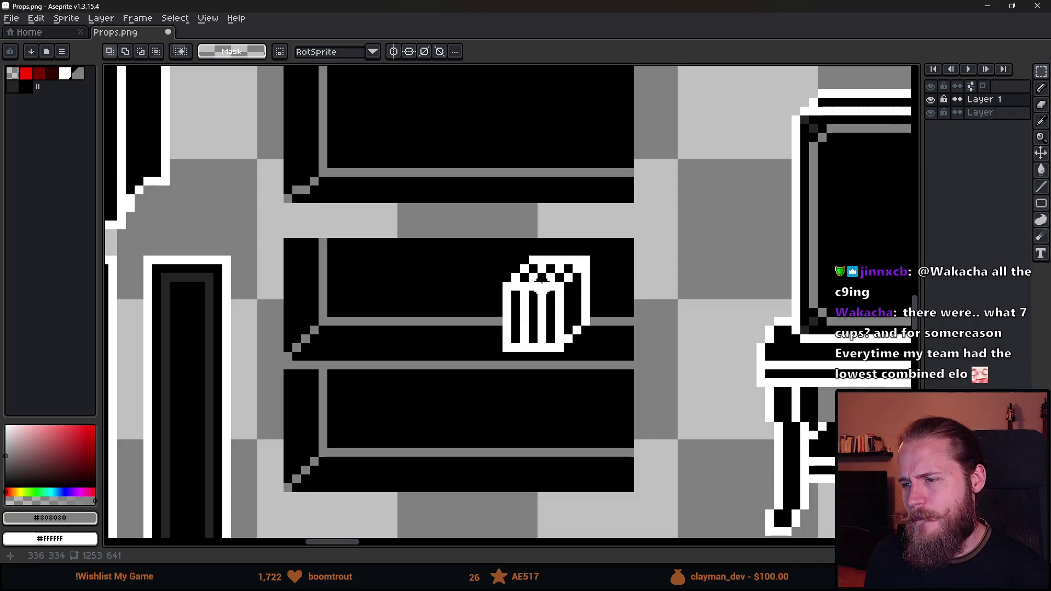
scroll(542, 281, up, 1)
scroll(490, 302, up, 1)
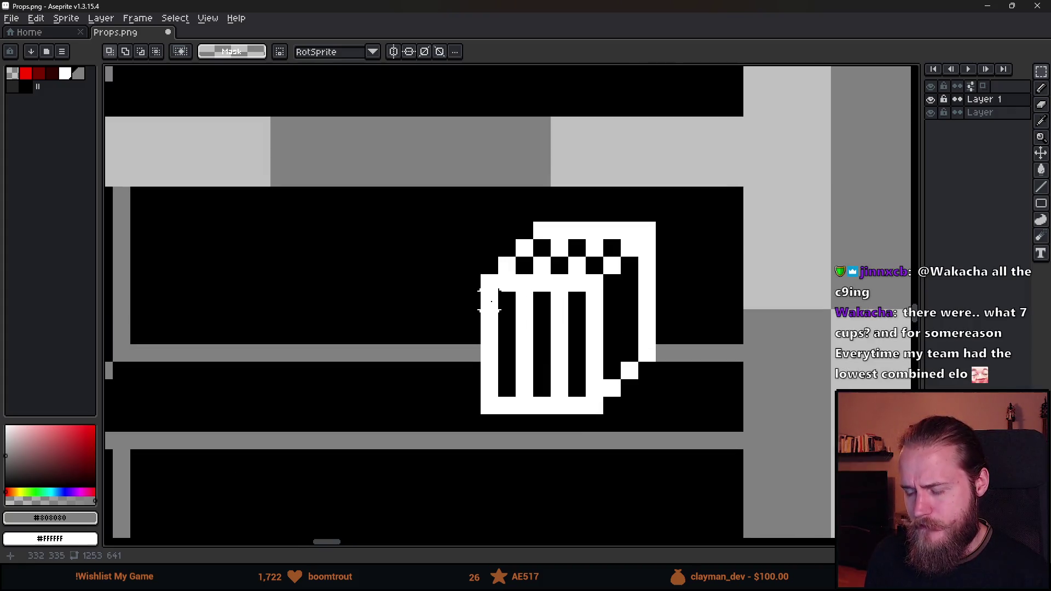
Shift the basket's left part further left, then paint two bottom pixels white.
mouse_move(506, 301)
mouse_down()
mouse_move(564, 347)
mouse_move(472, 346)
mouse_move(470, 322)
mouse_up()
key(ctrl+d)
key(i)
alt+click(475, 372)
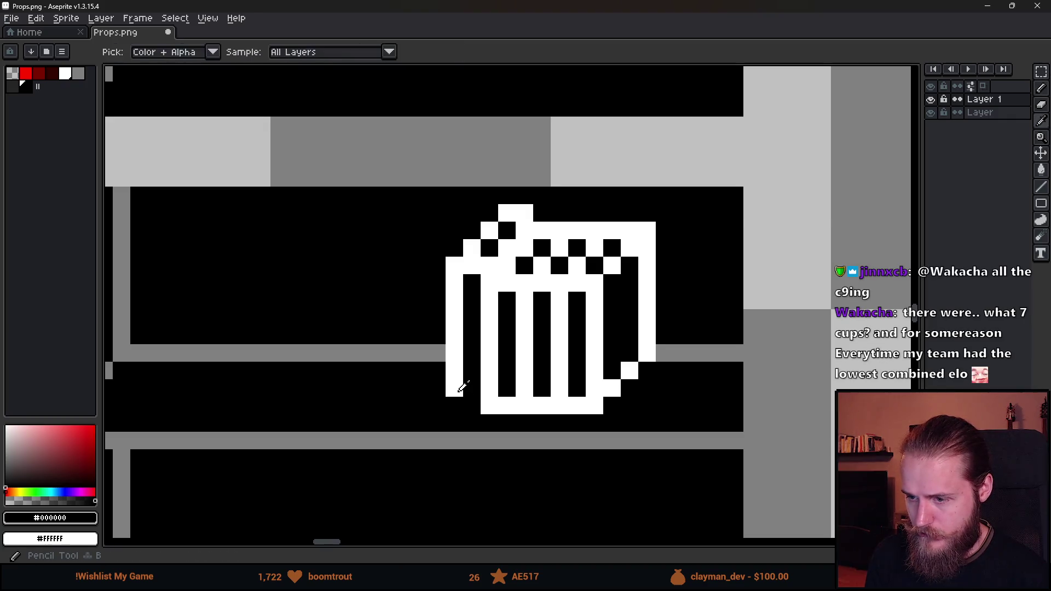
alt+click(471, 387)
key(b)
click(472, 405)
click(505, 423)
scroll(509, 427, down, 5)
scroll(514, 435, down, 2)
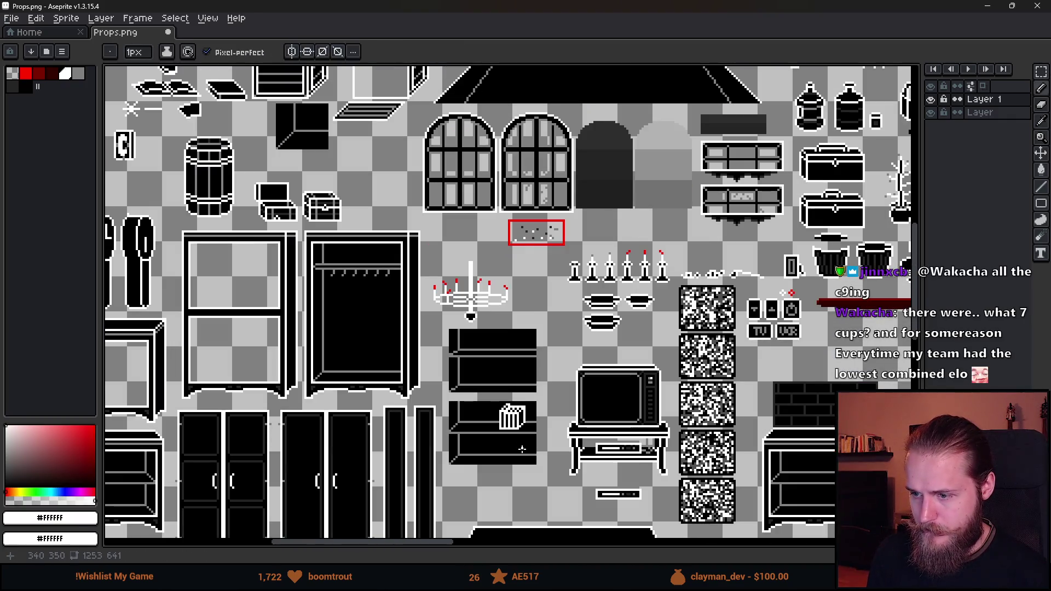
Paste a copy of the stripe piece left of the basket, then cancel it.
scroll(539, 396, up, 1)
scroll(539, 397, down, 2)
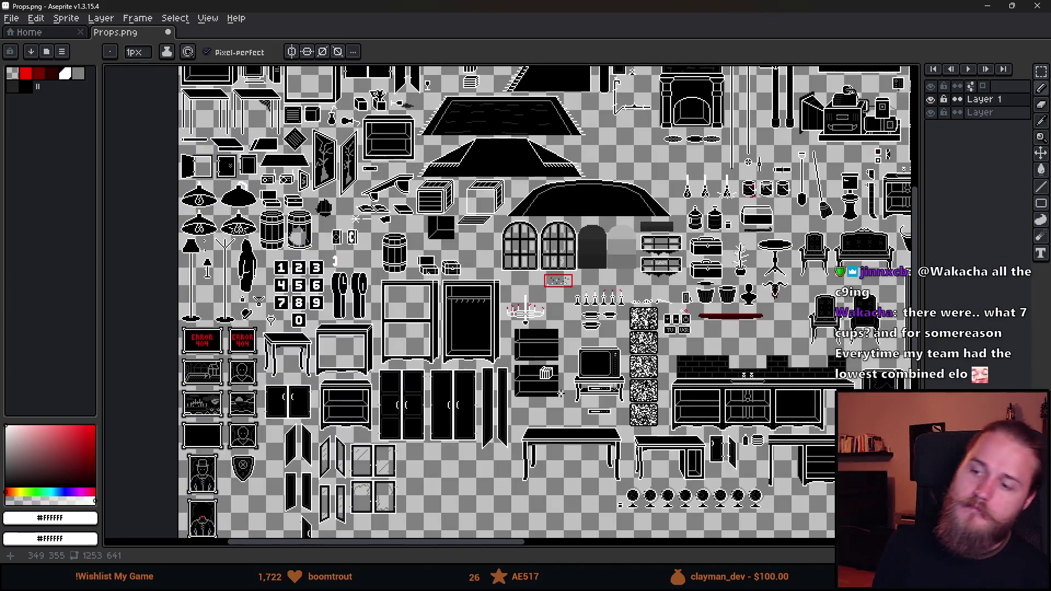
scroll(530, 374, up, 4)
scroll(530, 373, up, 3)
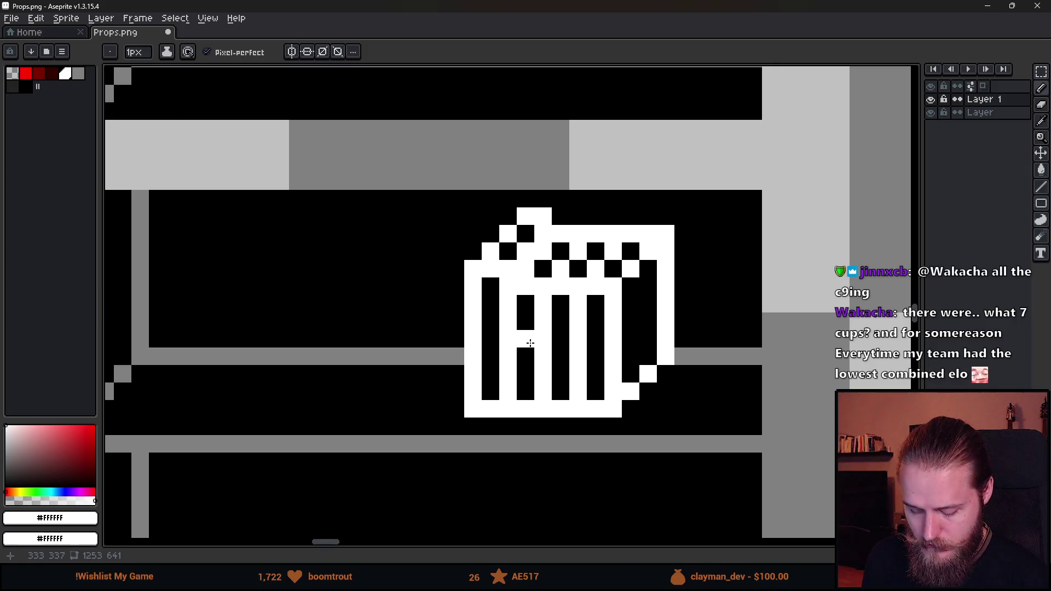
key(ctrl+v)
mouse_move(591, 355)
mouse_down()
mouse_move(531, 359)
mouse_move(453, 335)
mouse_move(432, 340)
mouse_move(456, 343)
mouse_move(446, 345)
mouse_up()
key(Escape)
Widen the basket's base and left side in white.
key(alt)
mouse_move(485, 407)
mouse_down()
mouse_move(438, 408)
mouse_move(437, 307)
mouse_move(455, 286)
mouse_move(456, 269)
mouse_move(443, 269)
mouse_up()
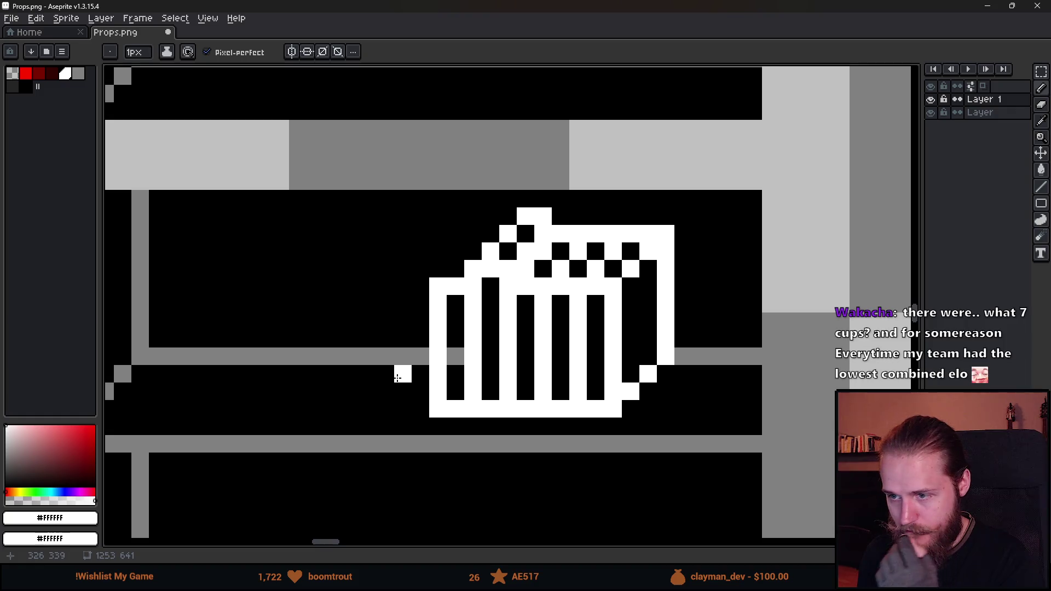
scroll(398, 377, down, 6)
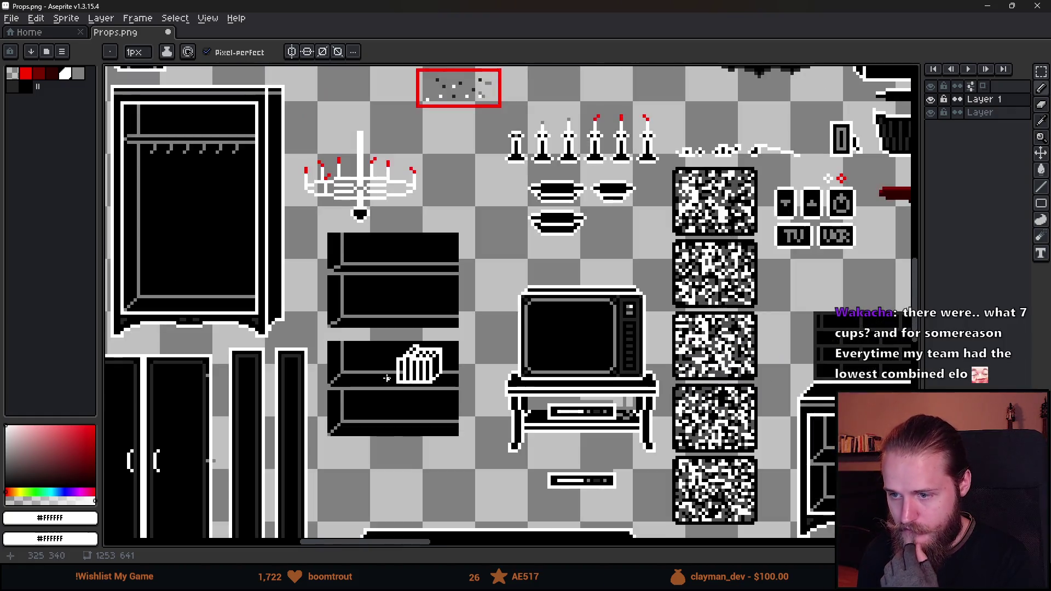
scroll(394, 426, down, 1)
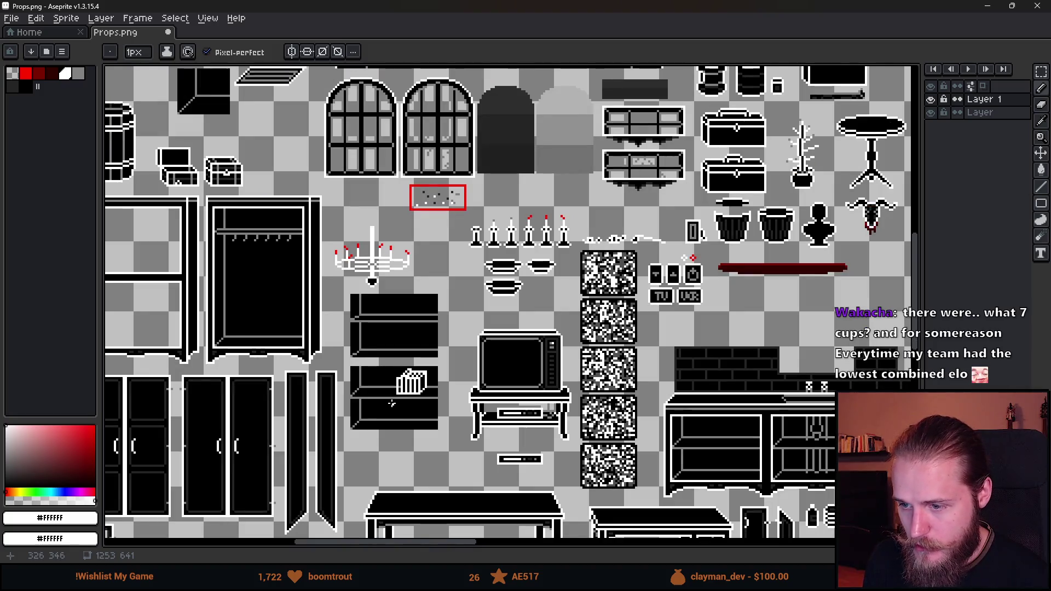
scroll(392, 403, up, 5)
Recolour the basket's left column with the Paint Bucket, undoing a stray change first.
key(i)
click(404, 347)
key(g)
scroll(410, 440, down, 3)
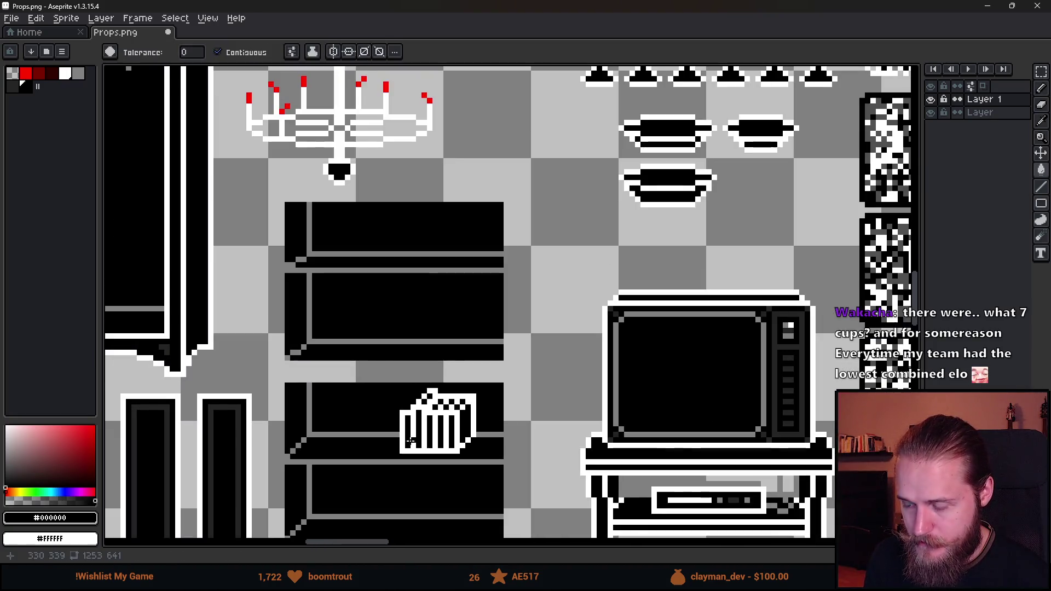
scroll(416, 433, up, 1)
scroll(441, 409, up, 2)
key(v)
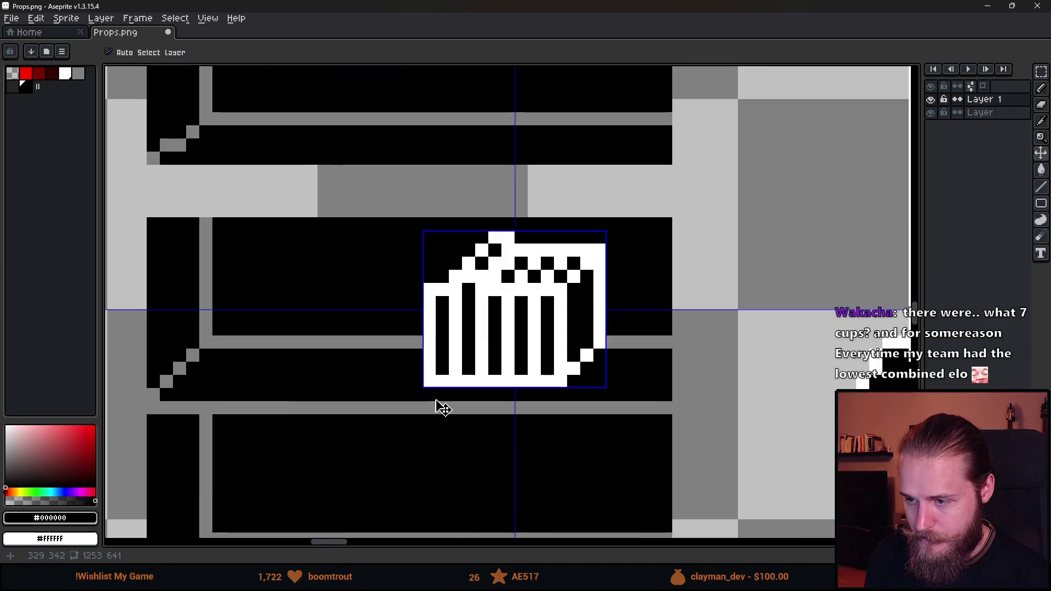
key(ctrl+z)
key(g)
scroll(435, 404, up, 3)
alt+click(450, 384)
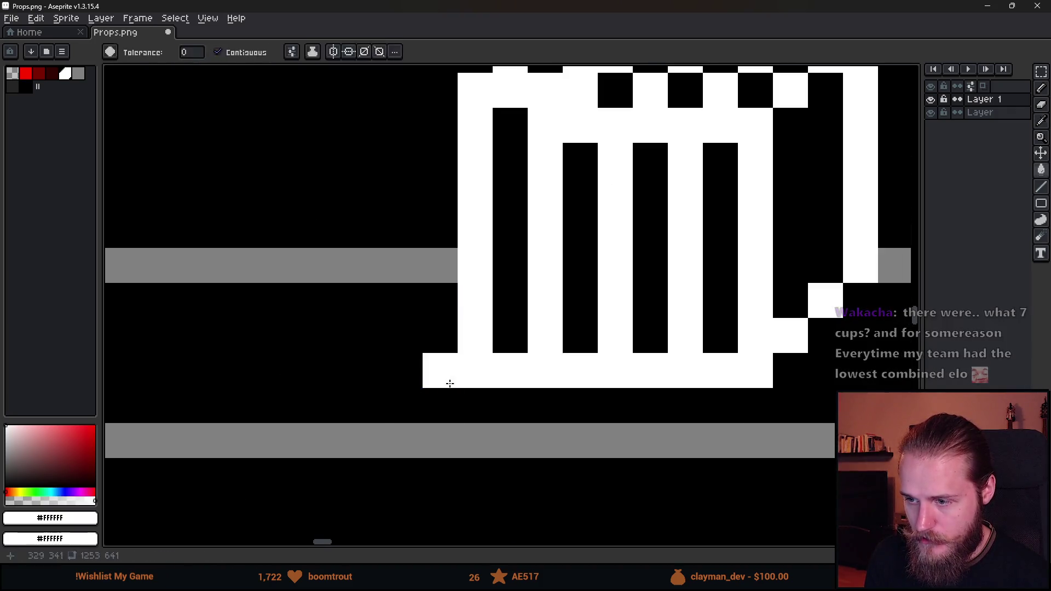
key(b)
scroll(376, 375, down, 3)
Outline a flat white book left of the basket with a slanted edge and top face.
mouse_move(426, 394)
mouse_down()
mouse_move(464, 355)
mouse_move(382, 355)
mouse_move(460, 355)
mouse_move(431, 405)
mouse_up()
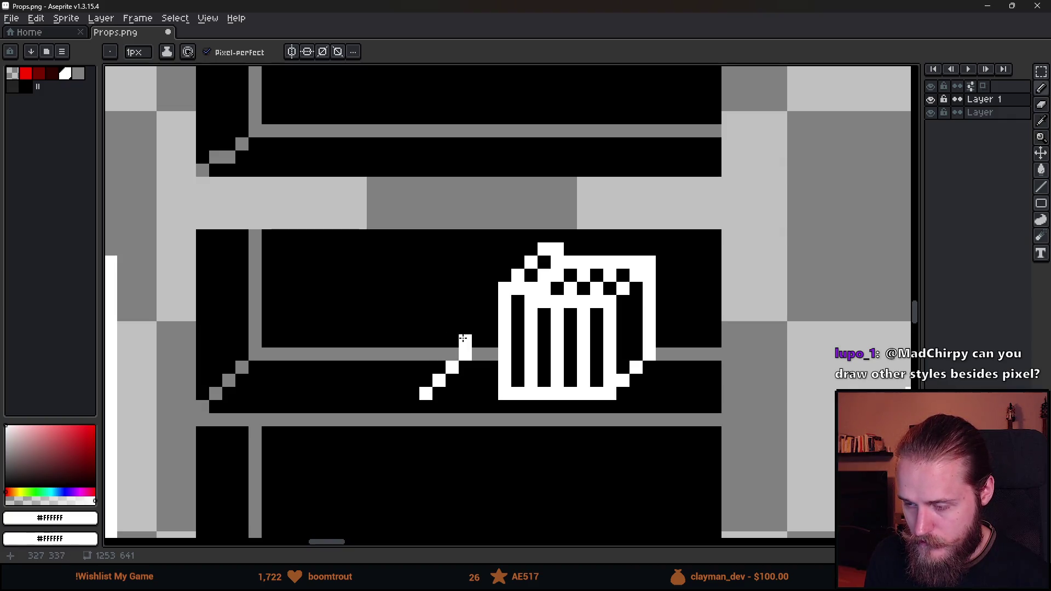
shift+click(466, 327)
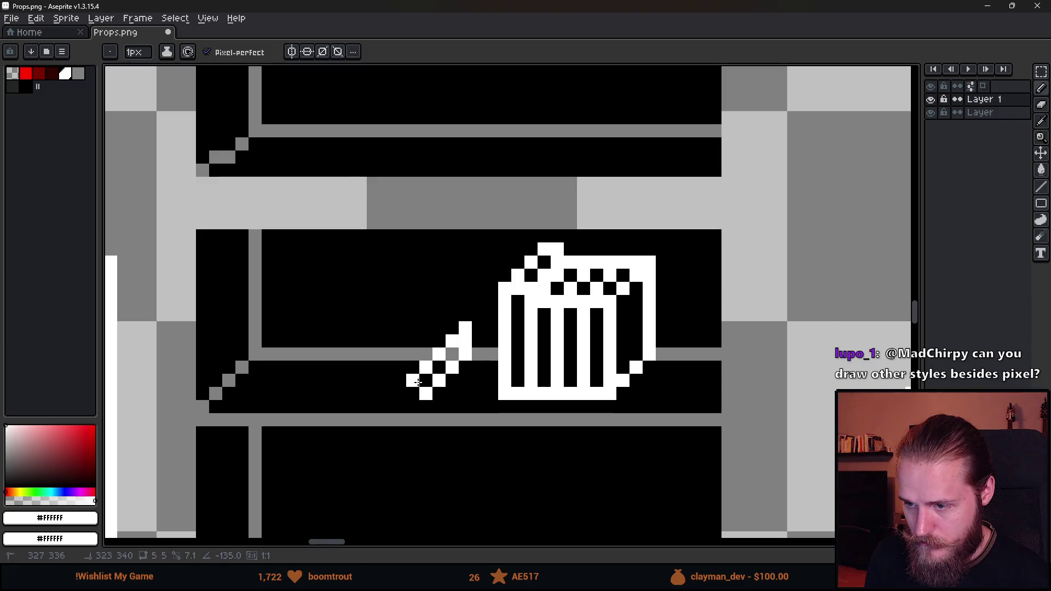
shift+click(426, 366)
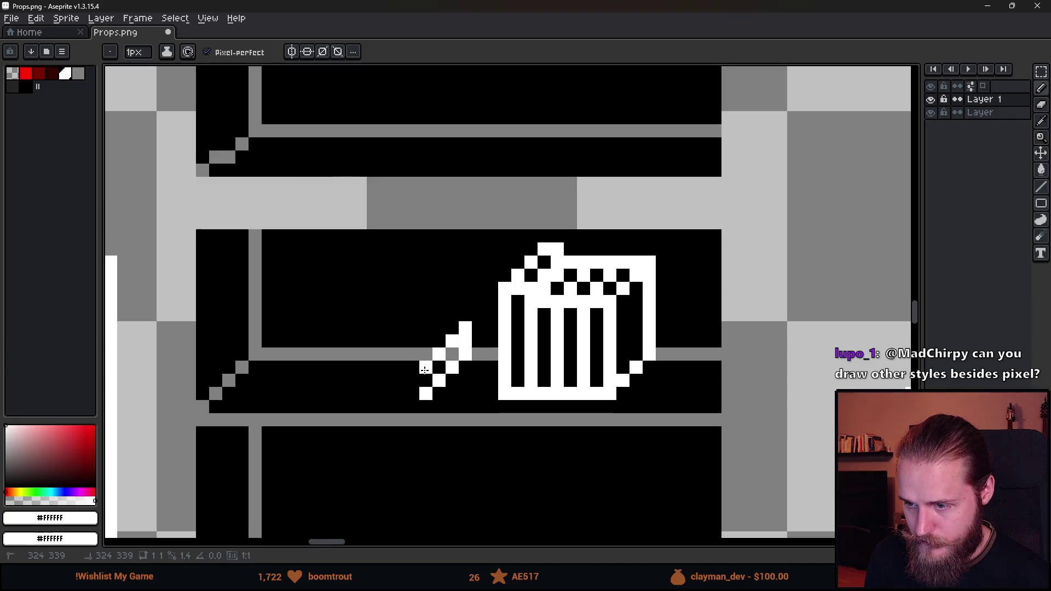
shift+click(334, 367)
shift+click(334, 394)
shift+click(414, 387)
mouse_move(339, 356)
mouse_down()
mouse_move(364, 354)
mouse_move(388, 327)
mouse_move(458, 344)
mouse_up()
Fill the book's interior black and tidy the white pixels along its top edge.
alt+click(405, 381)
key(g)
click(404, 353)
click(458, 353)
scroll(457, 417, down, 4)
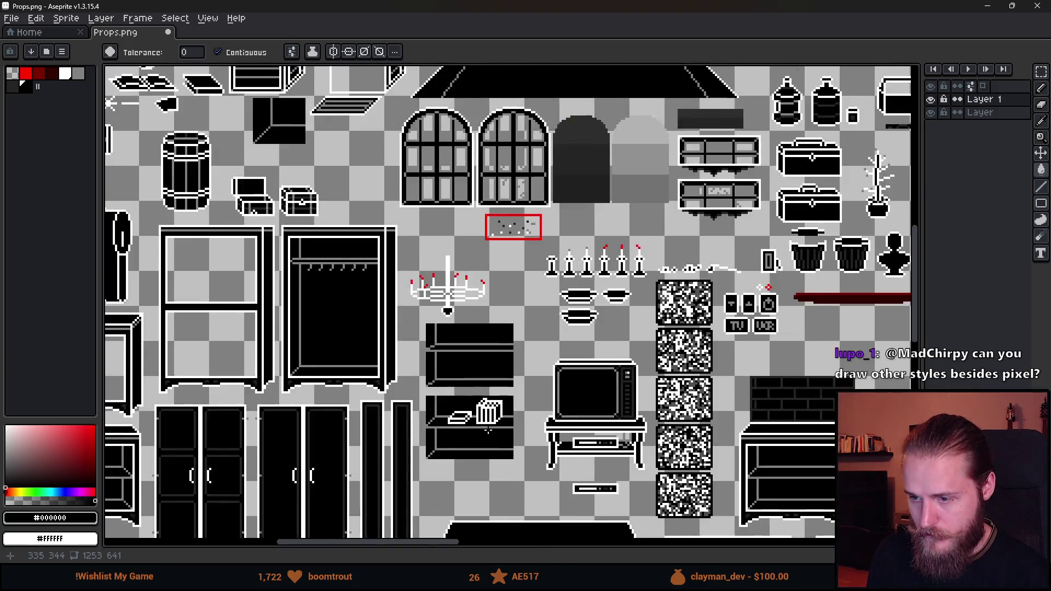
scroll(477, 414, up, 1)
scroll(479, 412, up, 4)
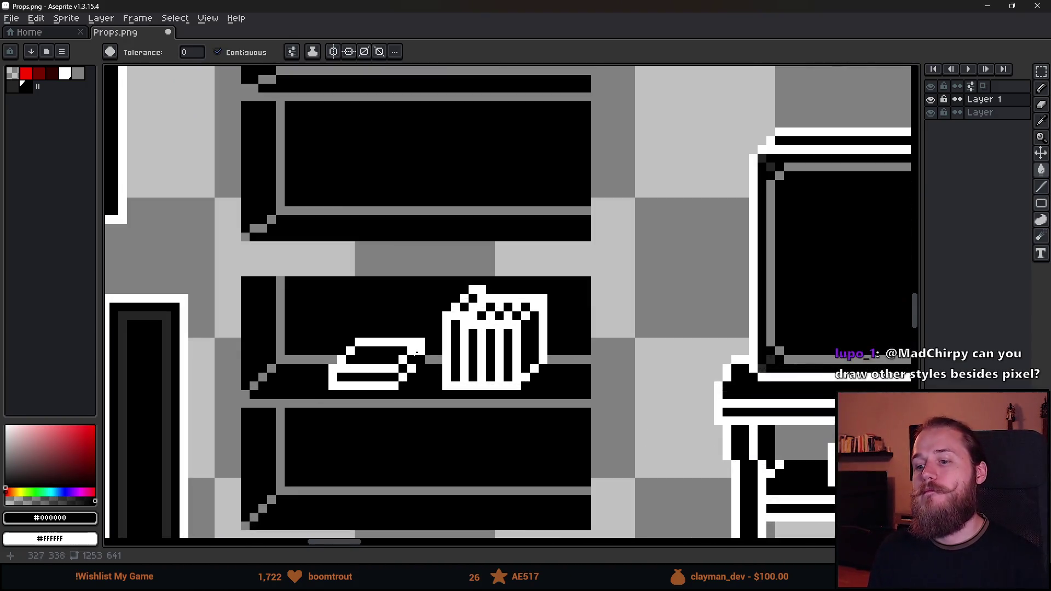
key(b)
mouse_move(320, 340)
mouse_down()
mouse_move(504, 340)
mouse_move(324, 369)
mouse_move(345, 390)
mouse_up()
alt+click(481, 356)
scroll(432, 420, down, 4)
scroll(432, 421, down, 4)
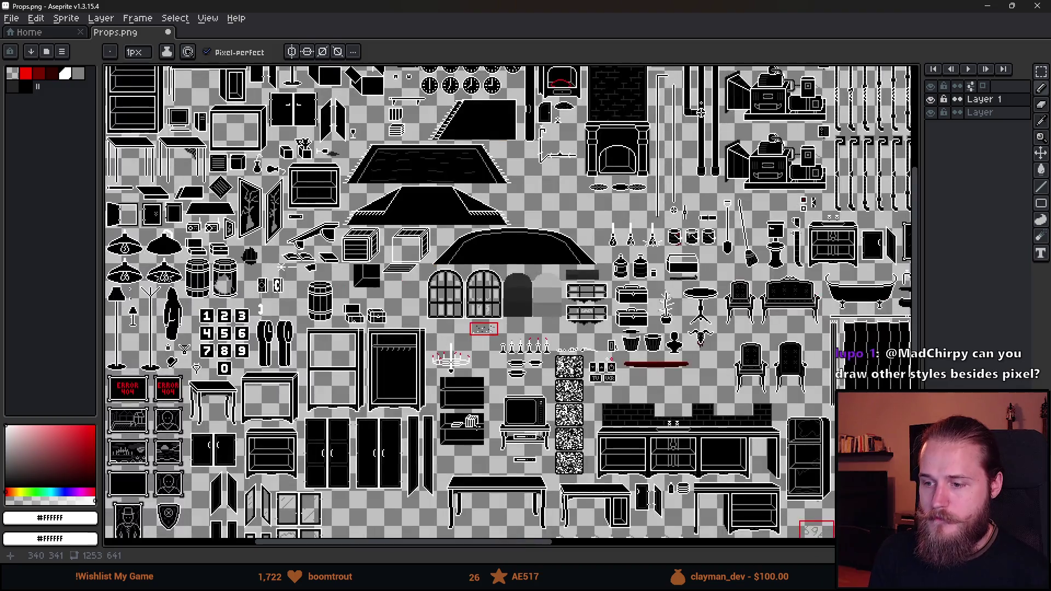
scroll(474, 438, up, 5)
scroll(454, 437, down, 3)
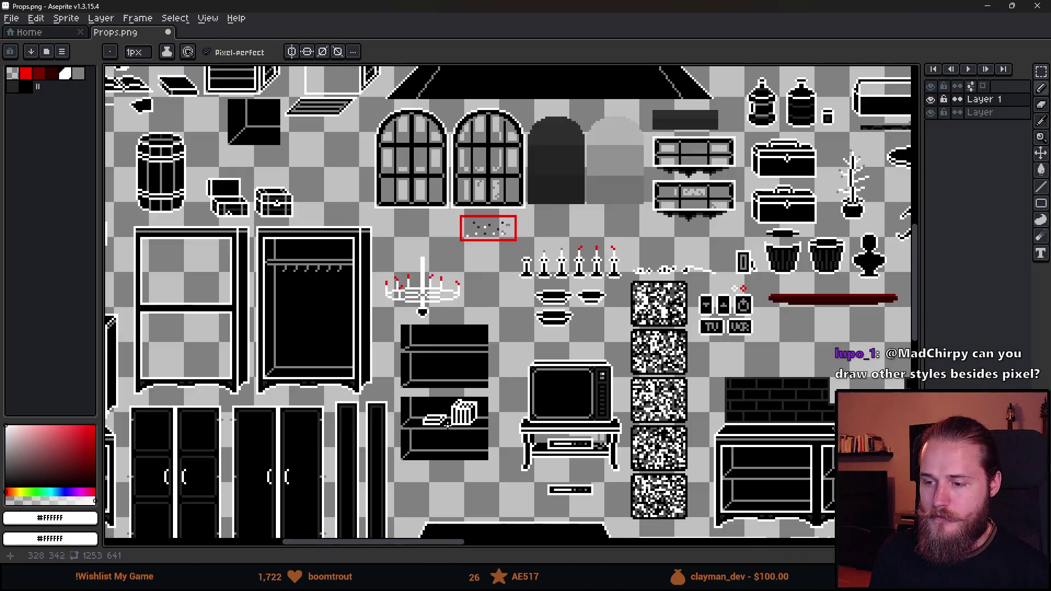
key(ctrl+z)
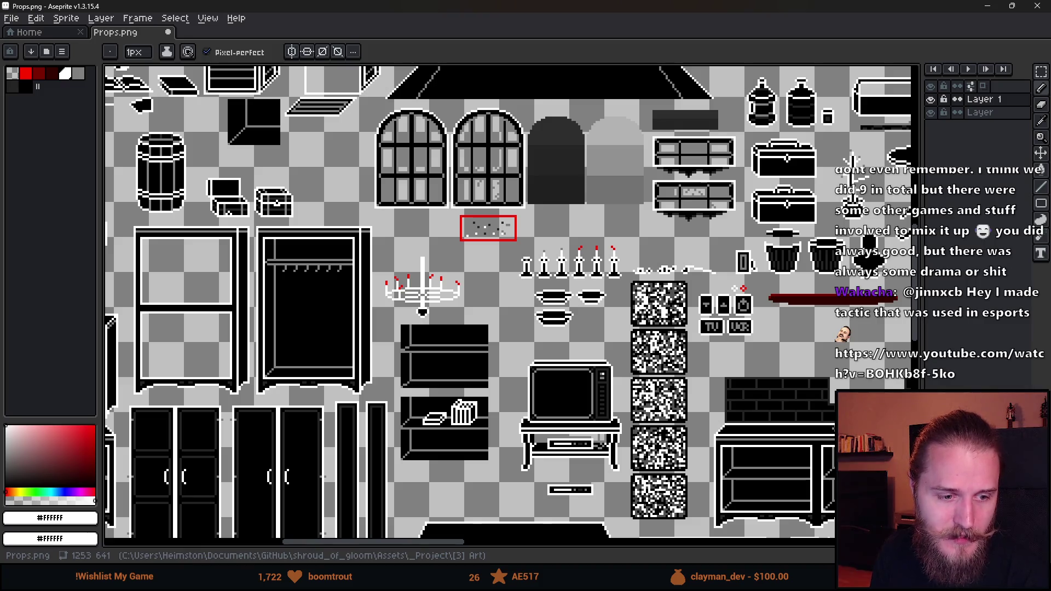
scroll(368, 338, down, 2)
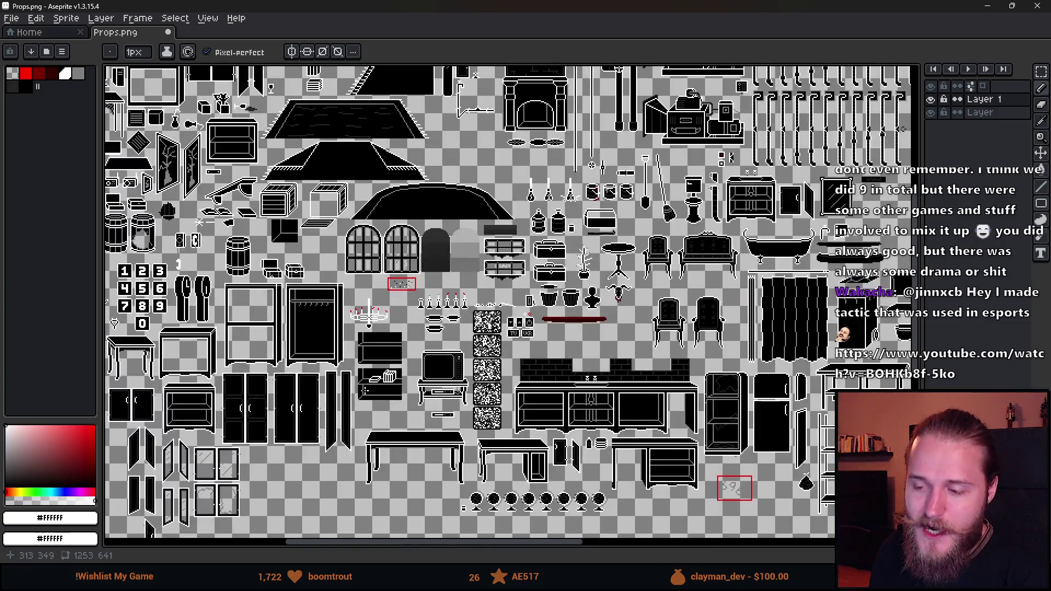
scroll(369, 337, up, 3)
scroll(369, 338, up, 1)
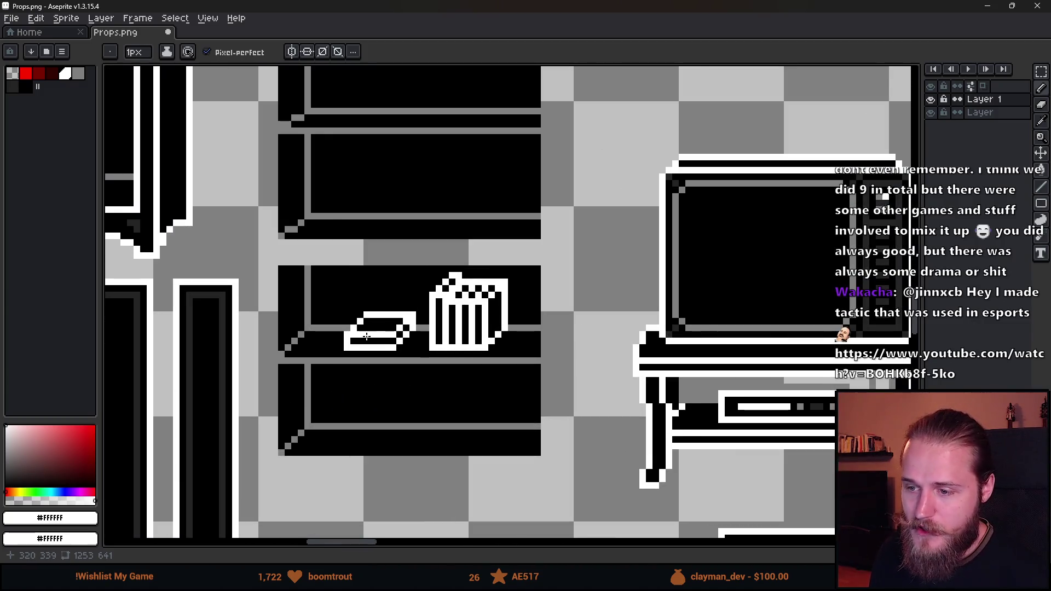
scroll(364, 299, down, 4)
scroll(364, 298, down, 3)
scroll(541, 431, up, 3)
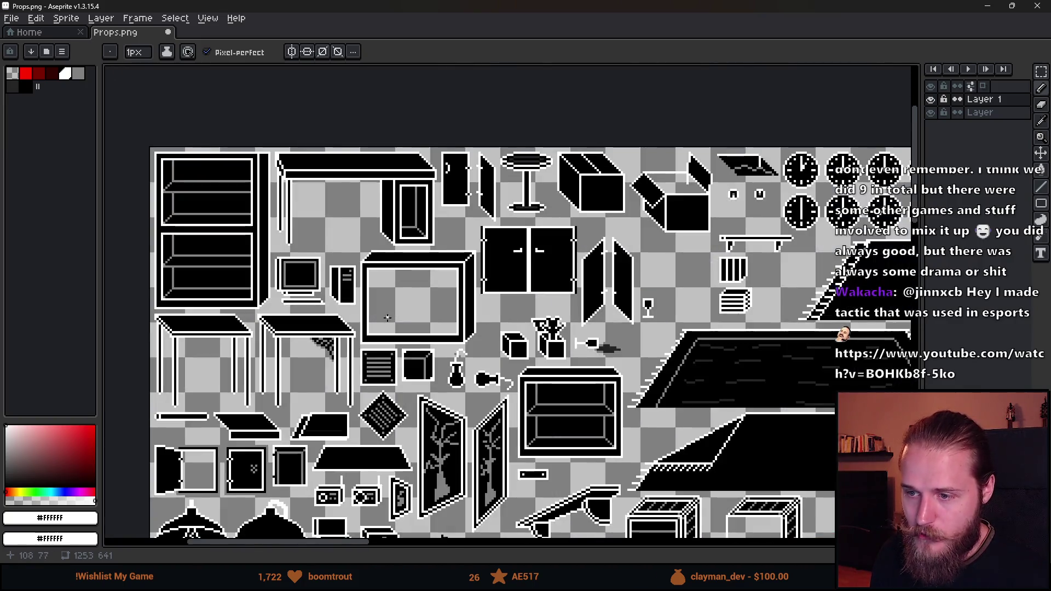
Marquee-select the vent and stacked striped crate near the top of the sheet.
scroll(534, 372, up, 4)
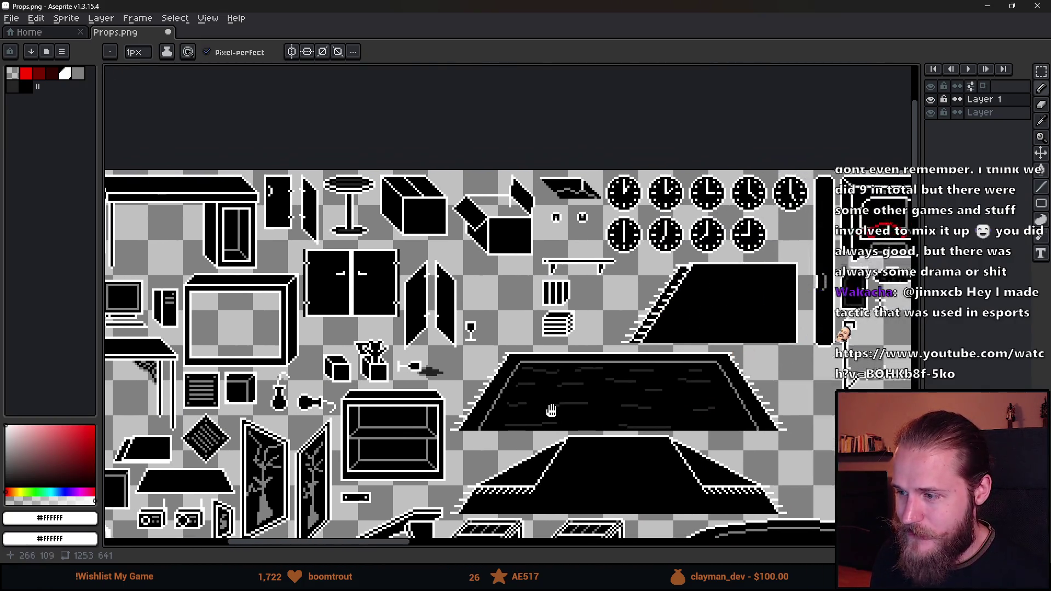
key(m)
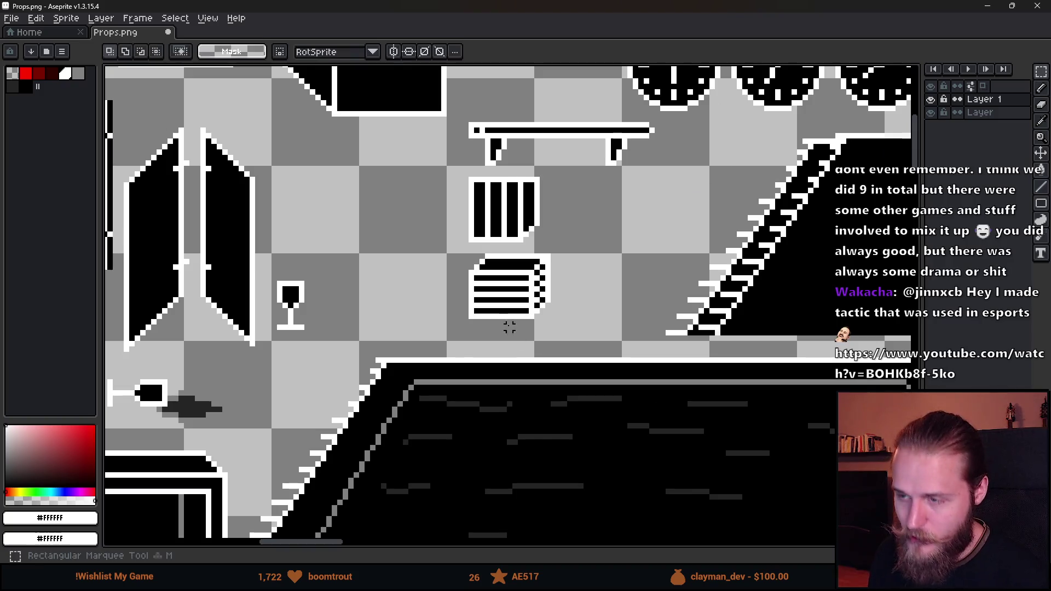
drag(448, 164, 582, 329)
scroll(524, 119, down, 4)
scroll(524, 120, up, 1)
scroll(497, 331, down, 2)
scroll(498, 331, up, 4)
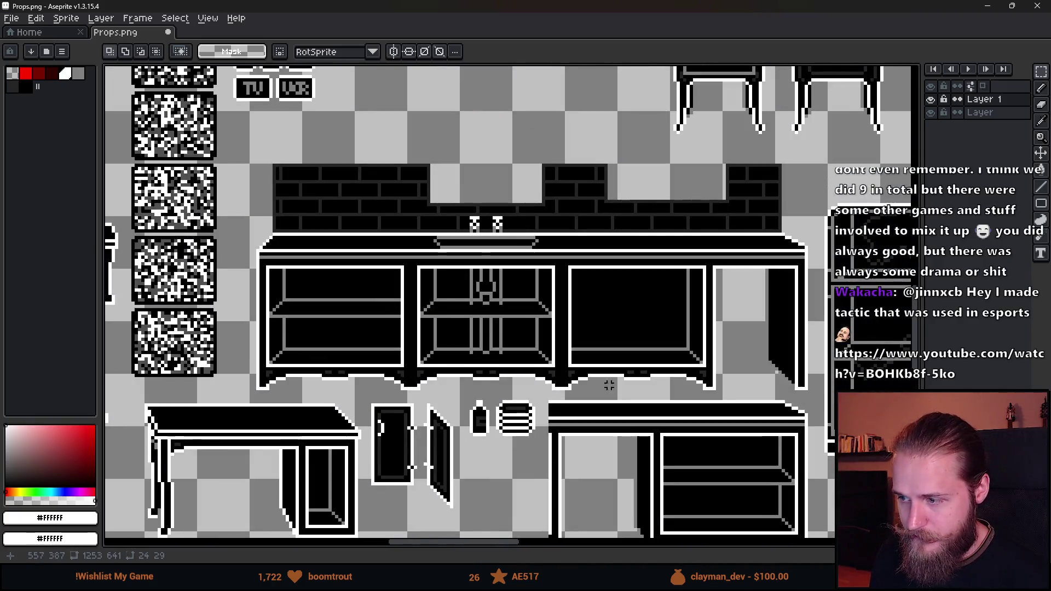
scroll(492, 254, up, 1)
Try moving the selected vent and crate toward the shelf, then cancel the move.
mouse_move(492, 254)
mouse_down()
mouse_move(296, 351)
mouse_move(542, 445)
mouse_up()
scroll(493, 285, up, 2)
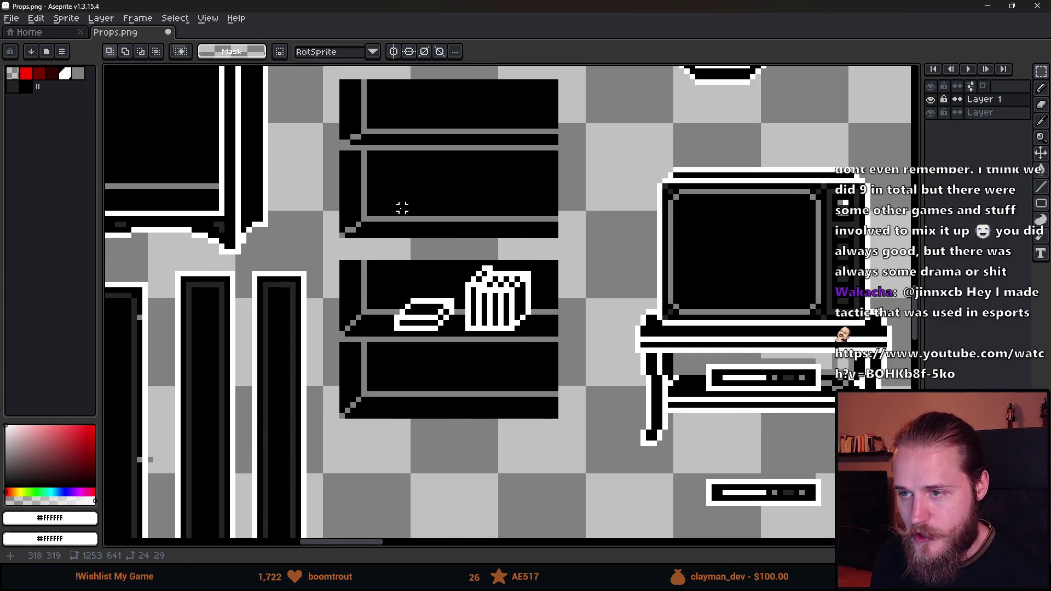
mouse_move(226, 295)
mouse_down()
mouse_move(488, 181)
mouse_move(624, 206)
mouse_move(621, 241)
mouse_up()
key(ctrl+d)
scroll(621, 241, down, 5)
scroll(512, 170, up, 5)
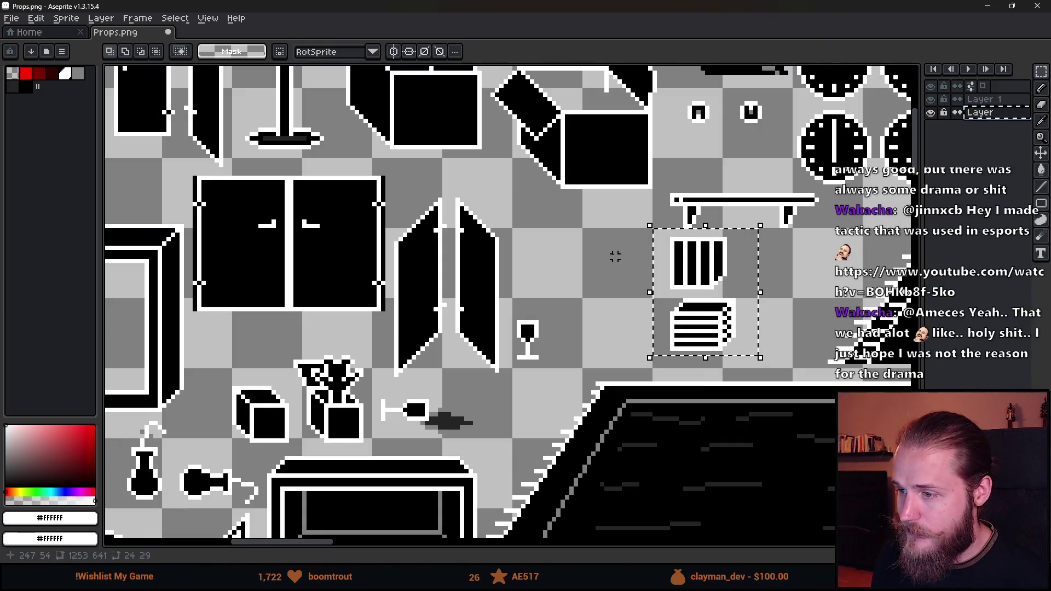
scroll(615, 257, down, 5)
scroll(696, 347, up, 5)
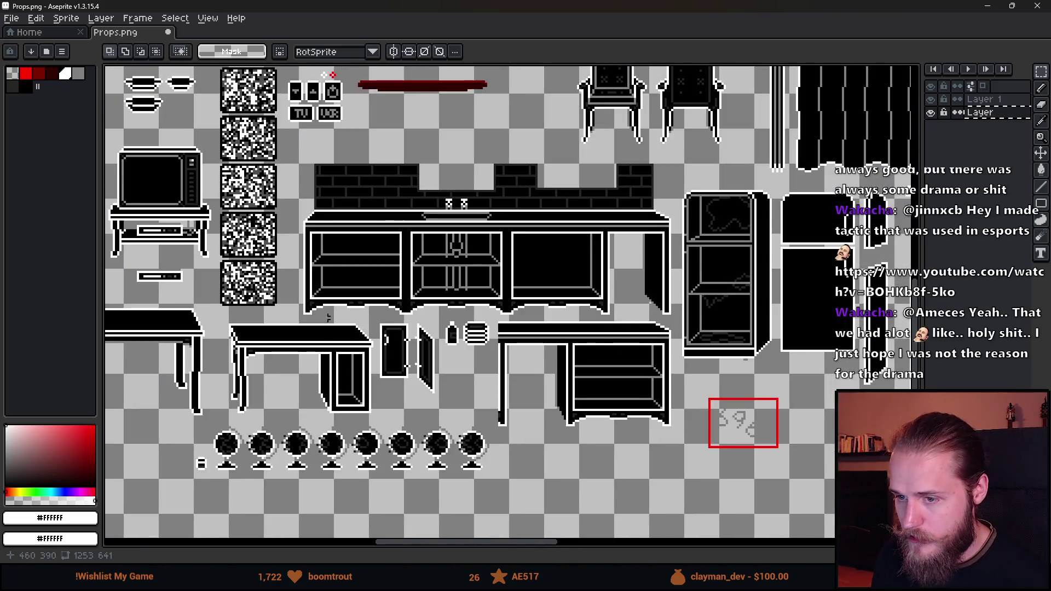
scroll(368, 202, up, 3)
mouse_move(303, 203)
mouse_down()
mouse_move(345, 262)
mouse_move(384, 284)
mouse_up()
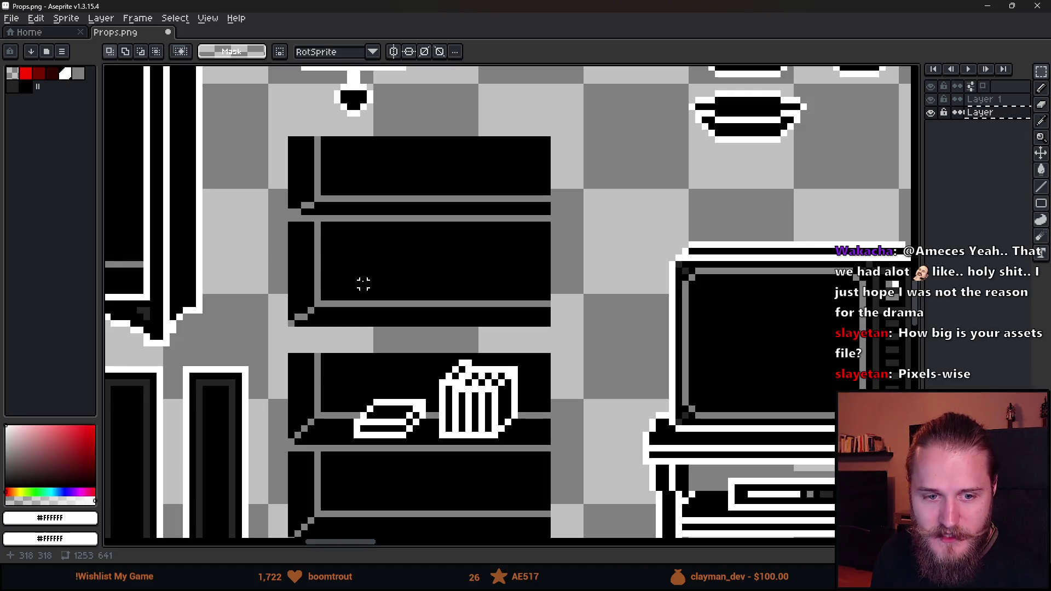
scroll(357, 281, up, 1)
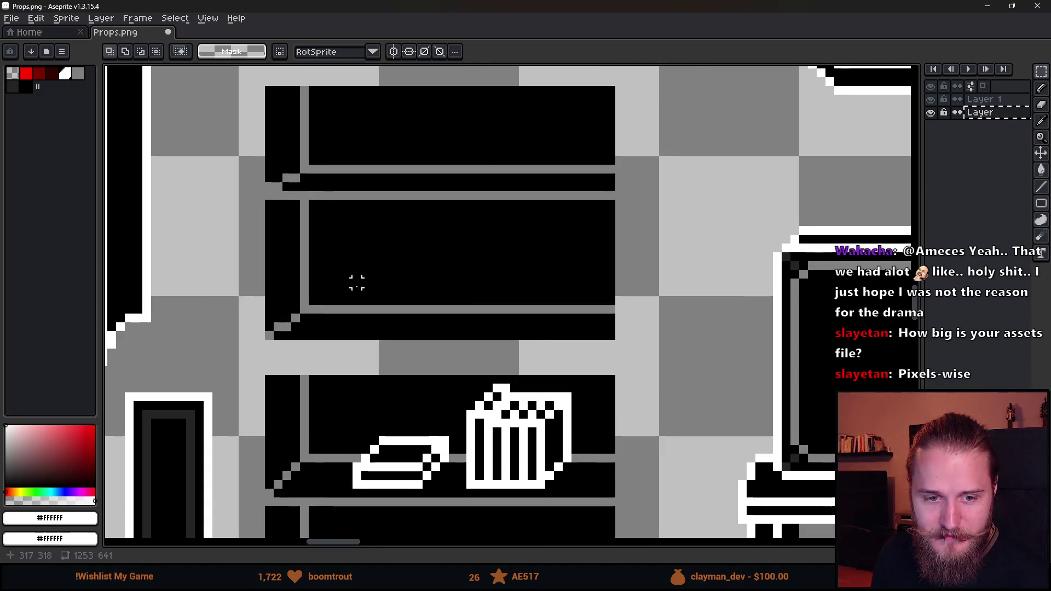
drag(347, 298, 366, 328)
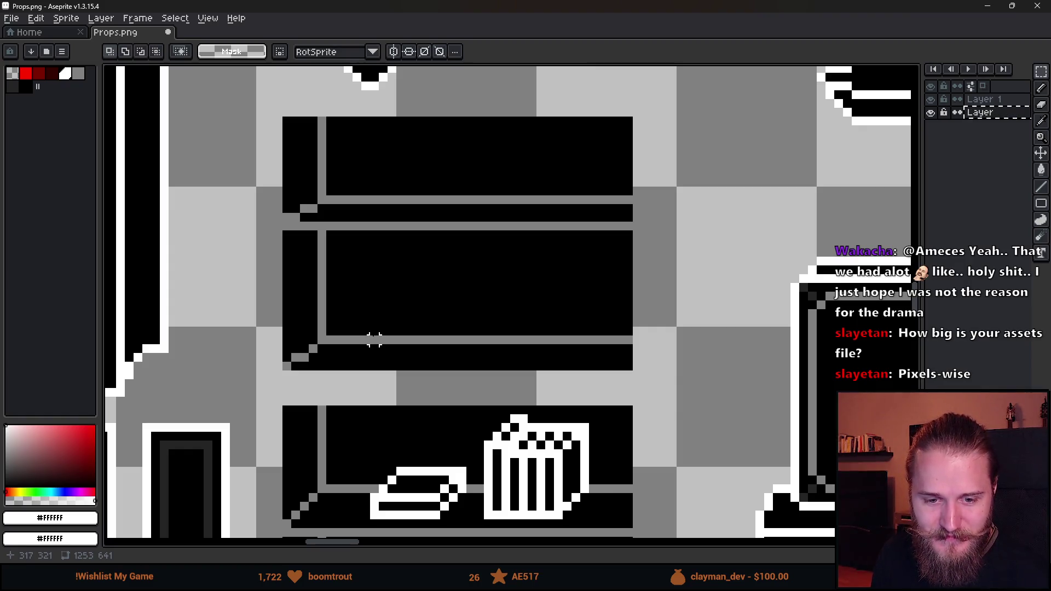
drag(375, 340, 336, 335)
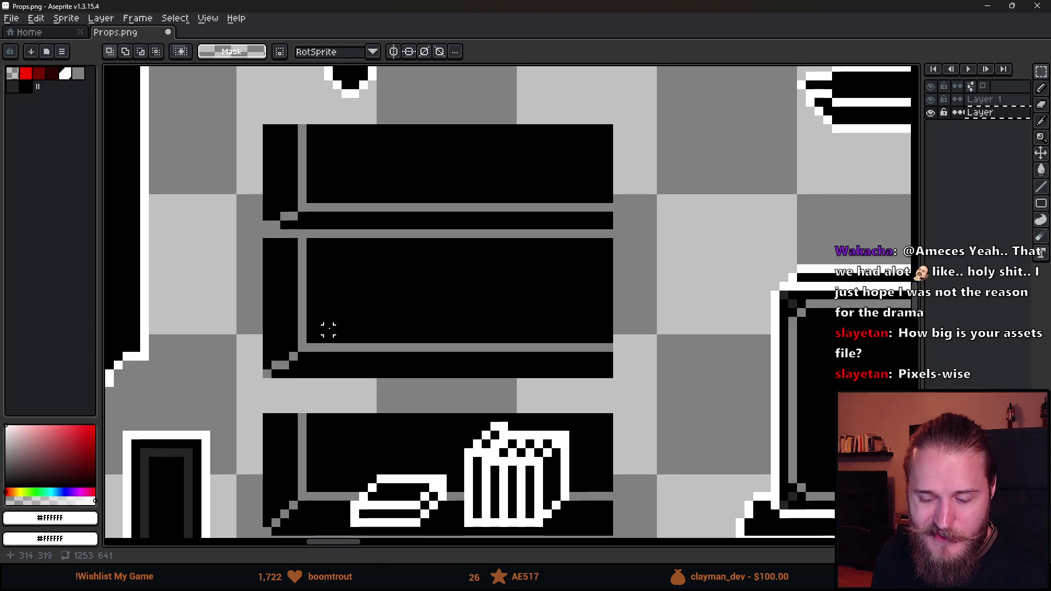
click(66, 18)
click(65, 18)
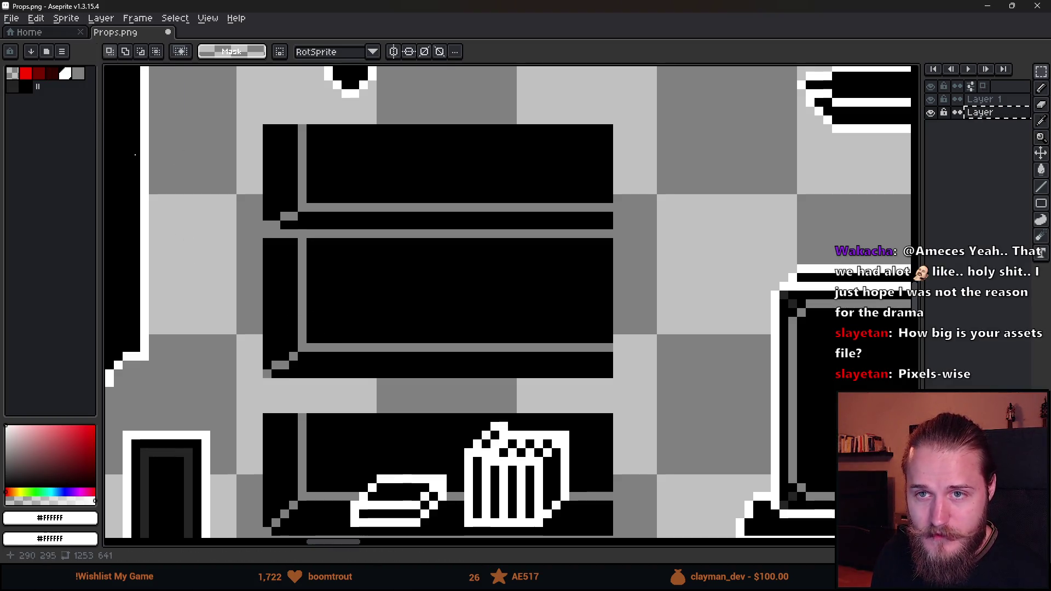
scroll(241, 320, down, 10)
scroll(241, 321, up, 5)
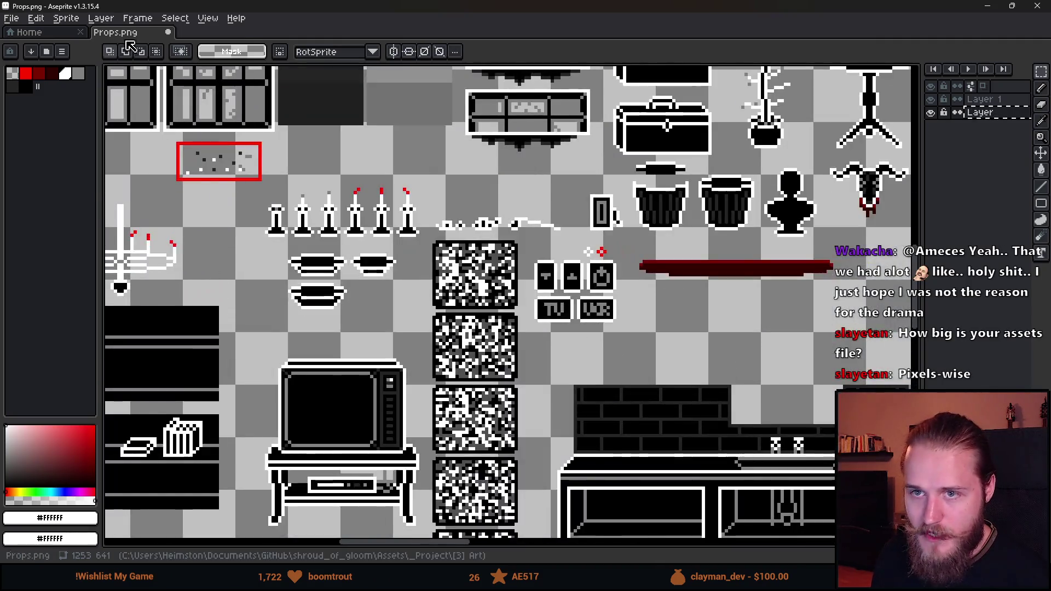
click(65, 18)
click(82, 90)
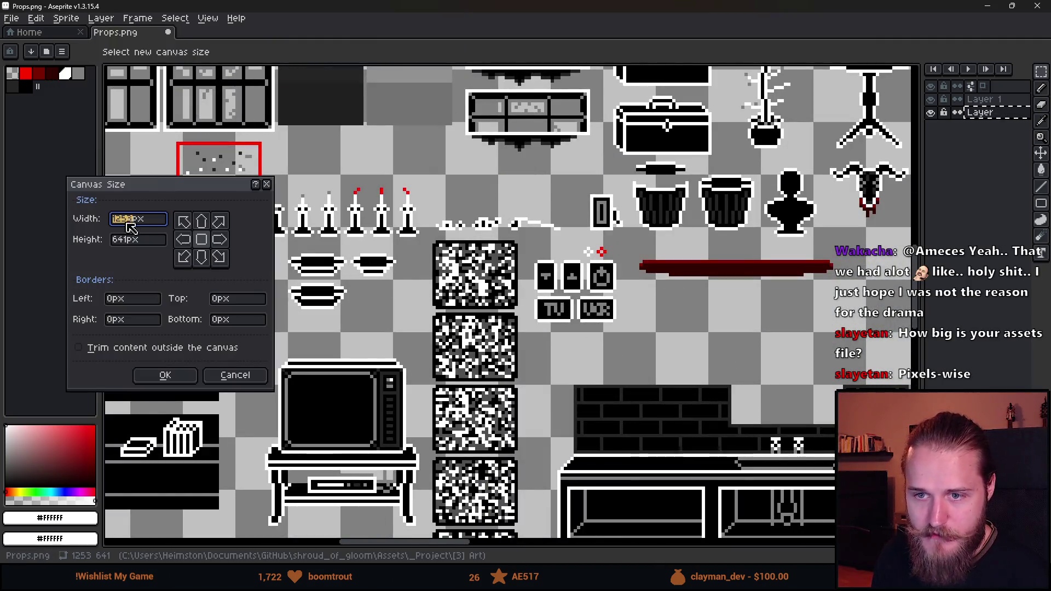
click(250, 381)
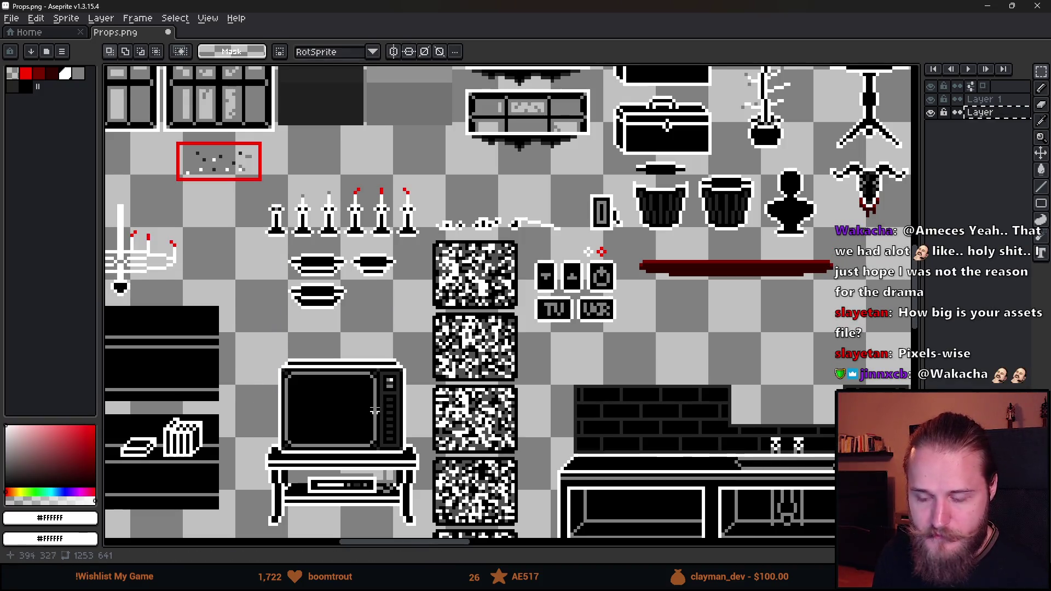
scroll(375, 411, down, 1)
scroll(486, 363, down, 2)
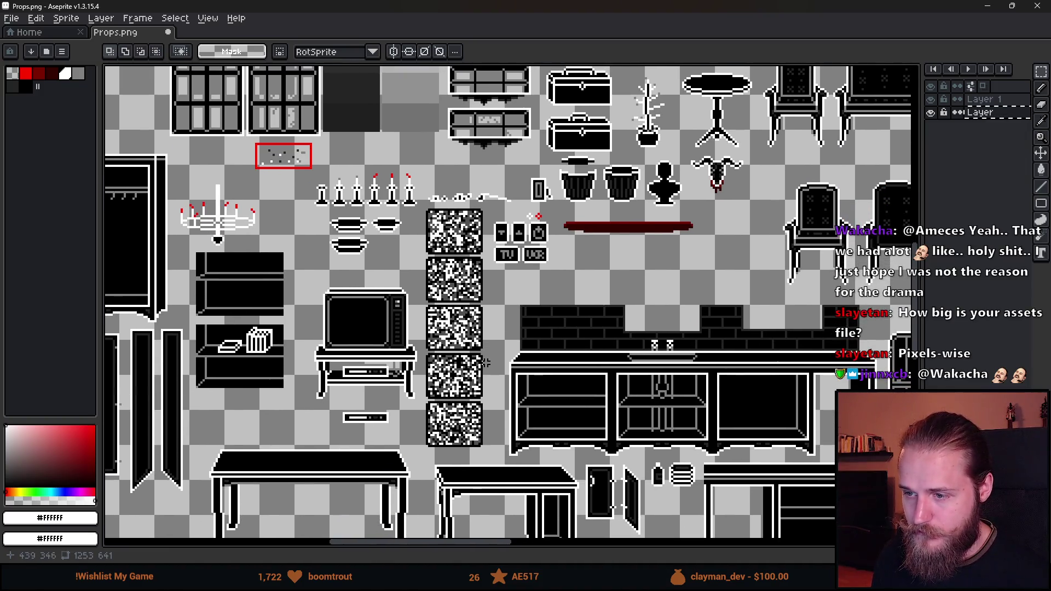
Undo the earlier layer paste and revert a trial move of the layer contents.
mouse_move(353, 400)
mouse_down()
mouse_move(381, 383)
mouse_move(331, 376)
mouse_move(590, 418)
mouse_up()
scroll(359, 249, up, 3)
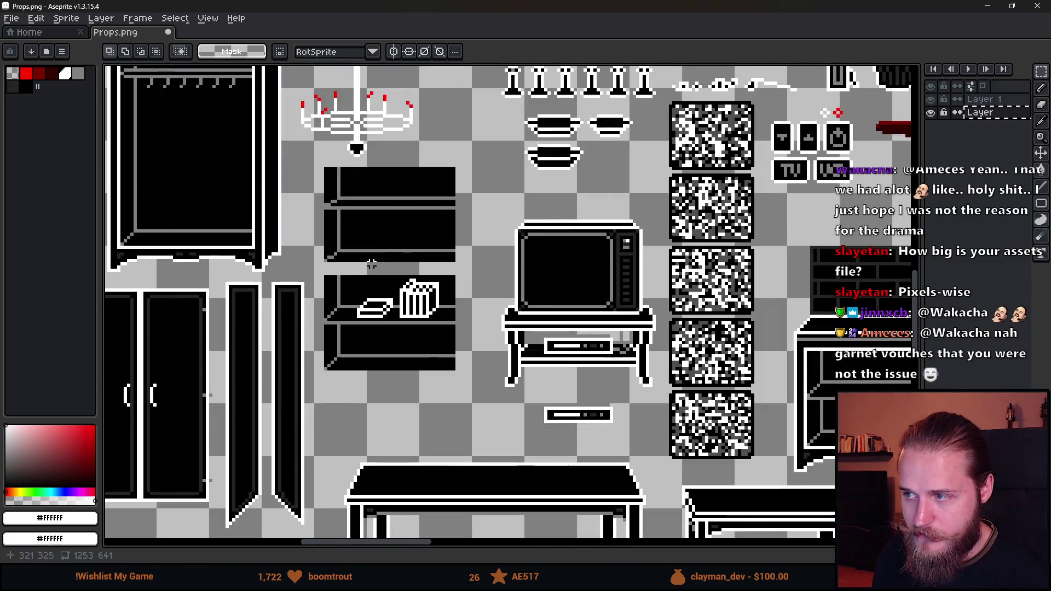
key(ctrl+z)
key(ctrl+v)
key(alt+Up)
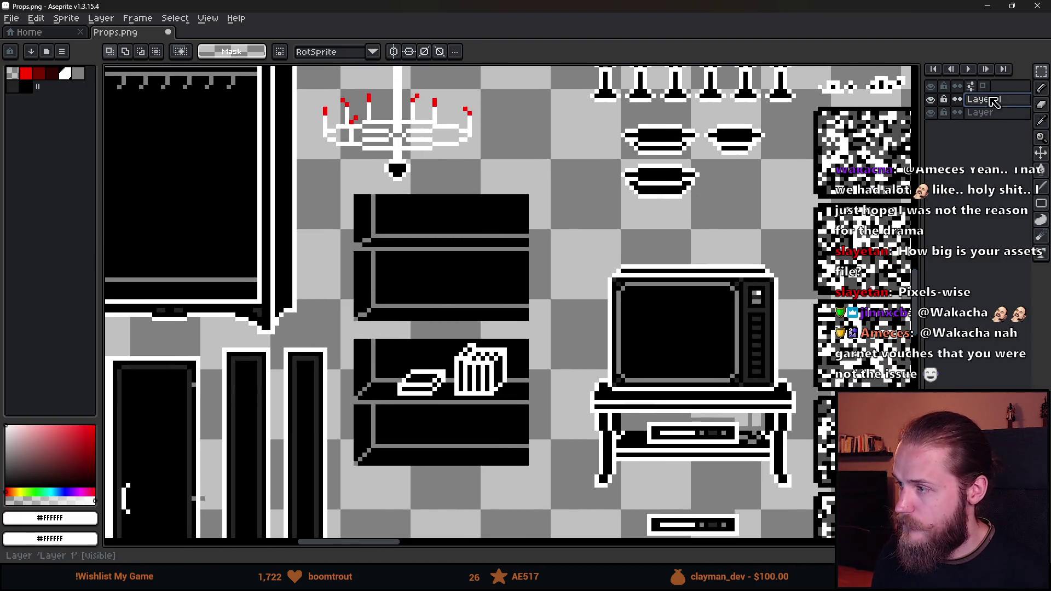
mouse_move(453, 303)
mouse_down()
mouse_move(557, 258)
mouse_move(520, 279)
mouse_up()
key(ctrl+d)
key(v)
drag(425, 291, 546, 237)
key(ctrl+z)
click(976, 111)
drag(517, 300, 568, 239)
key(ctrl+z)
Select and copy the striped crate sprites near the bench.
scroll(513, 269, down, 5)
scroll(600, 392, up, 5)
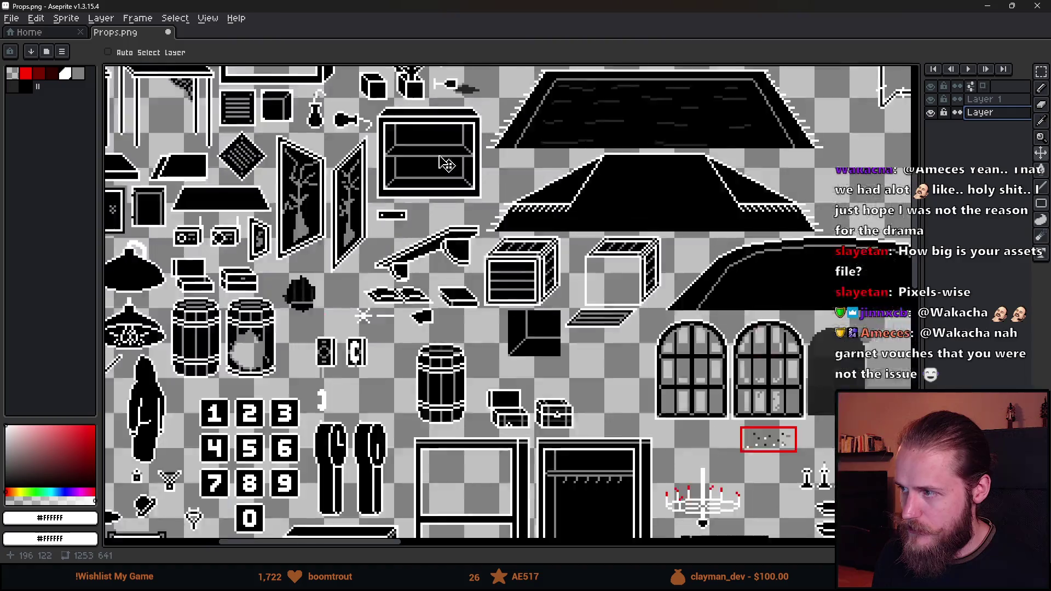
key(m)
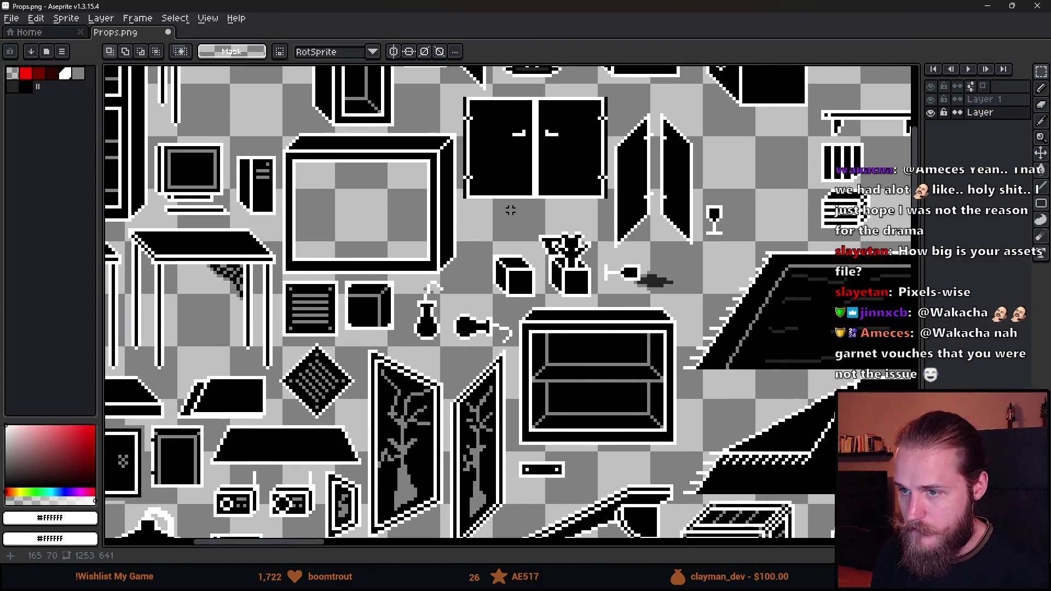
scroll(511, 225, down, 2)
scroll(382, 263, up, 2)
scroll(382, 263, down, 2)
scroll(453, 244, up, 3)
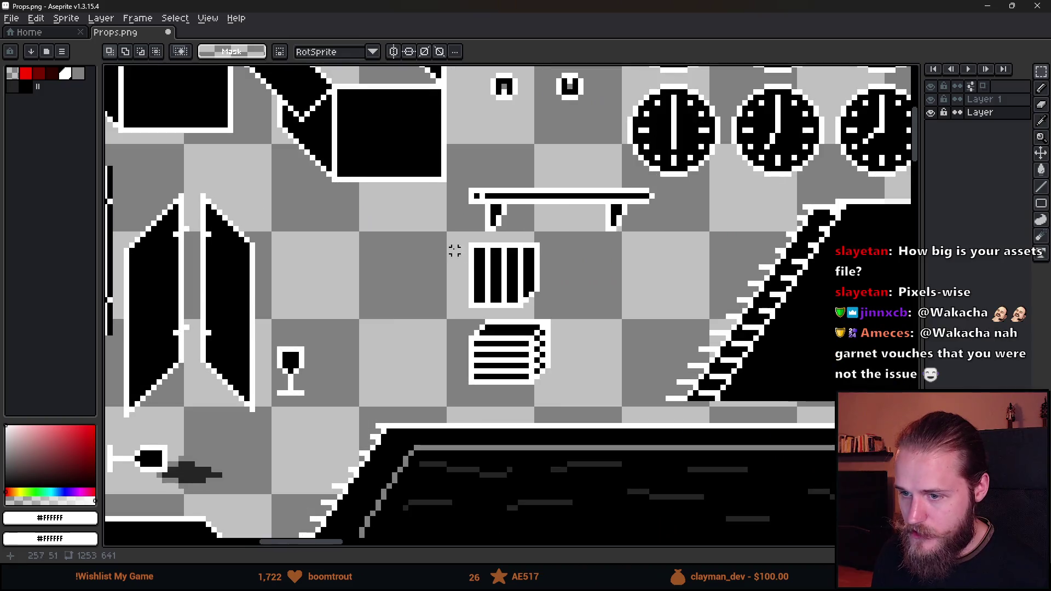
drag(429, 230, 595, 388)
scroll(593, 388, down, 3)
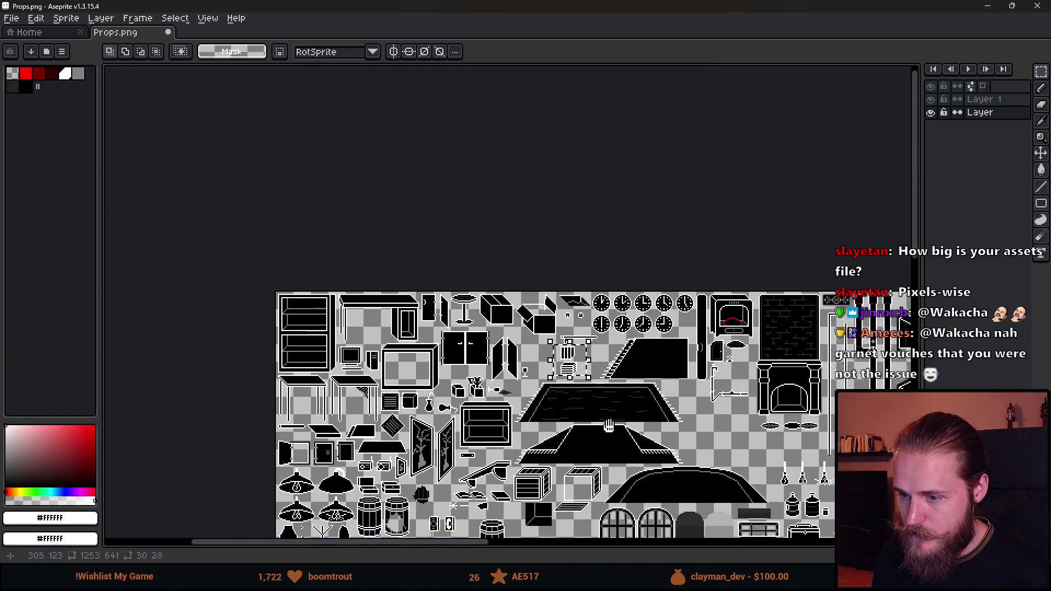
scroll(626, 413, up, 2)
scroll(626, 413, up, 2)
scroll(586, 394, down, 4)
scroll(585, 395, up, 2)
scroll(586, 394, up, 4)
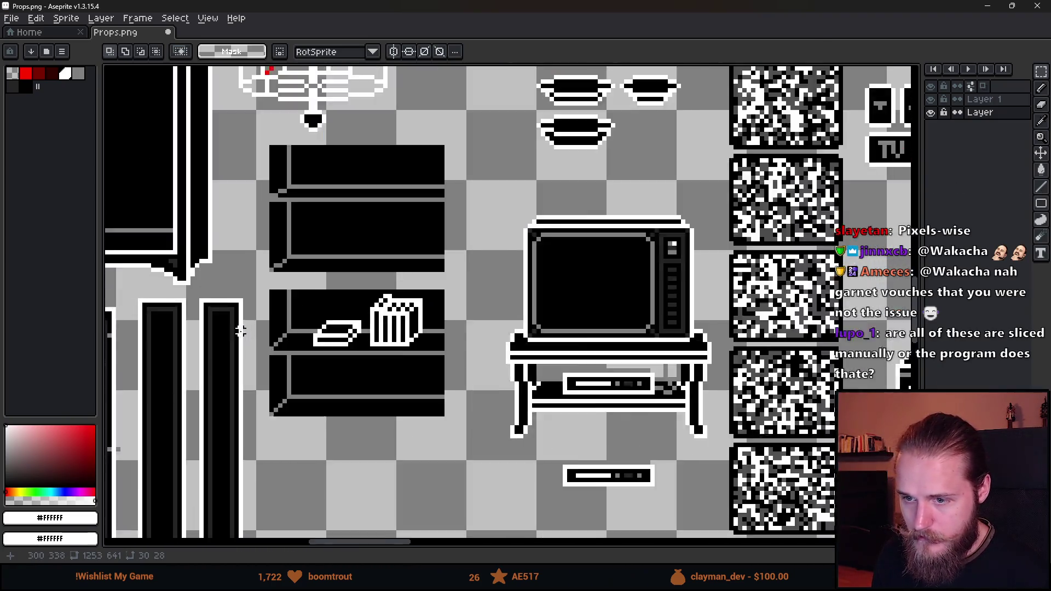
key(Left)
Paste the crate onto Layer 1 beside the basket and move the book right off the shelf.
click(994, 102)
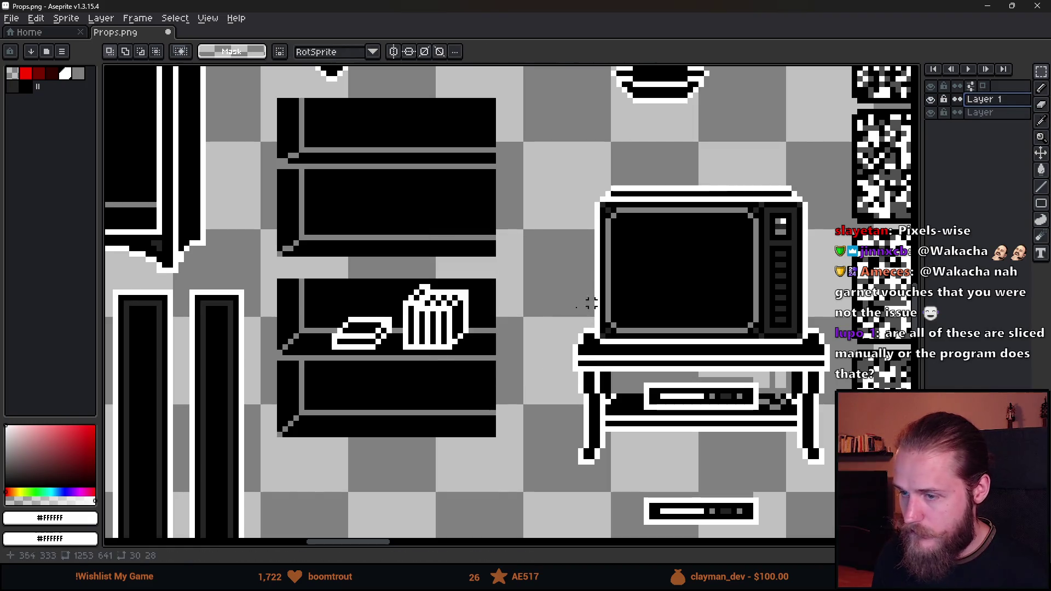
key(ctrl+v)
mouse_move(506, 343)
mouse_down()
mouse_move(378, 203)
mouse_move(378, 417)
mouse_move(471, 507)
mouse_up()
key(Return)
drag(409, 420, 402, 329)
scroll(375, 284, down, 1)
mouse_move(313, 214)
mouse_down()
mouse_move(386, 296)
mouse_move(499, 265)
mouse_up()
mouse_move(383, 299)
mouse_down()
mouse_move(485, 365)
mouse_move(338, 277)
mouse_move(348, 250)
mouse_move(360, 252)
mouse_up()
Paint the striped crate's top bar black using colour sampled from the shelf.
click(356, 311)
scroll(356, 311, down, 4)
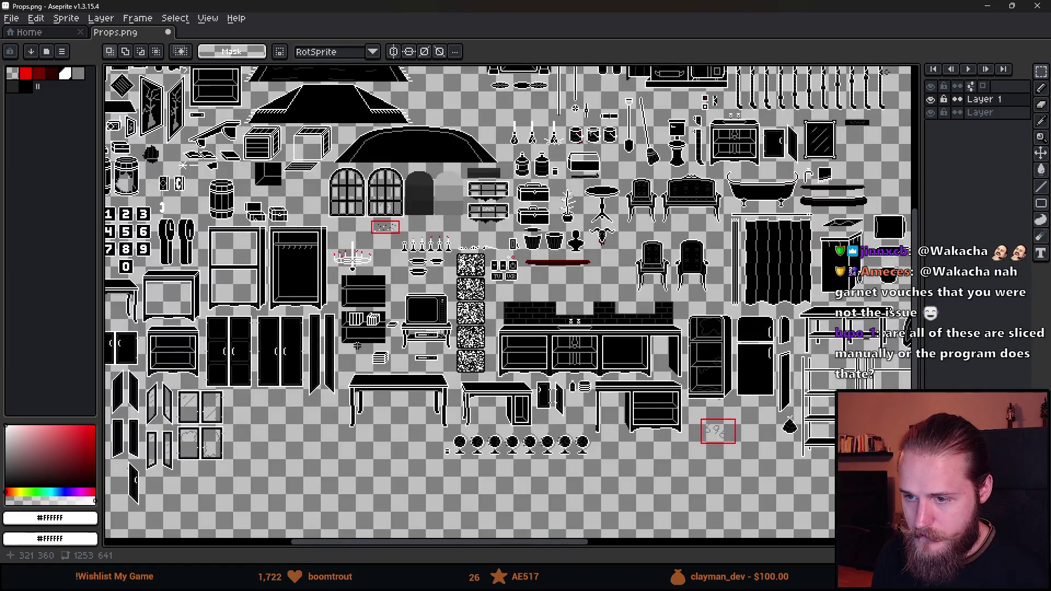
scroll(352, 321, up, 4)
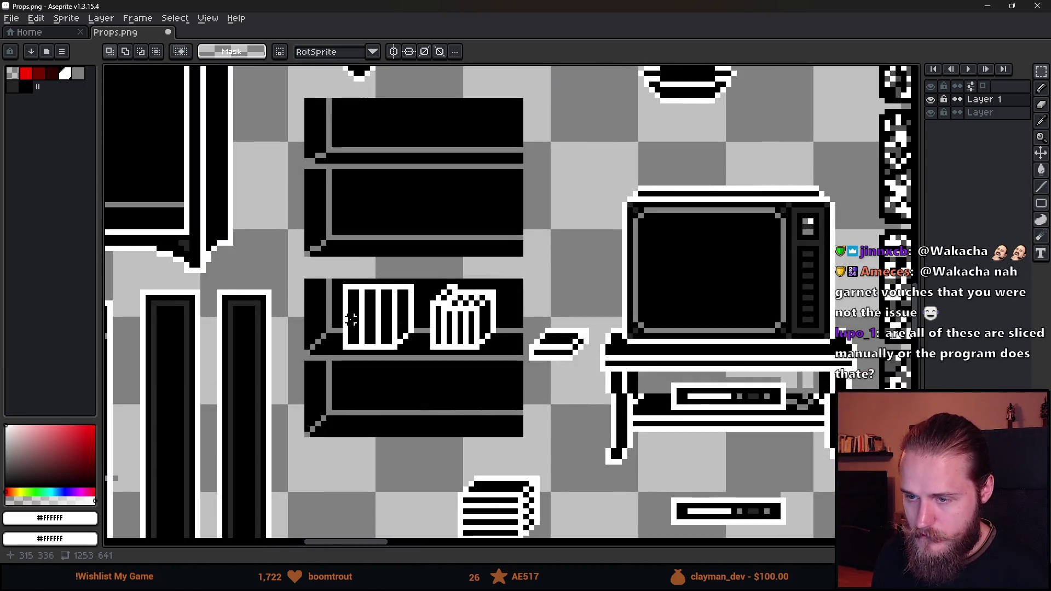
scroll(355, 294, up, 3)
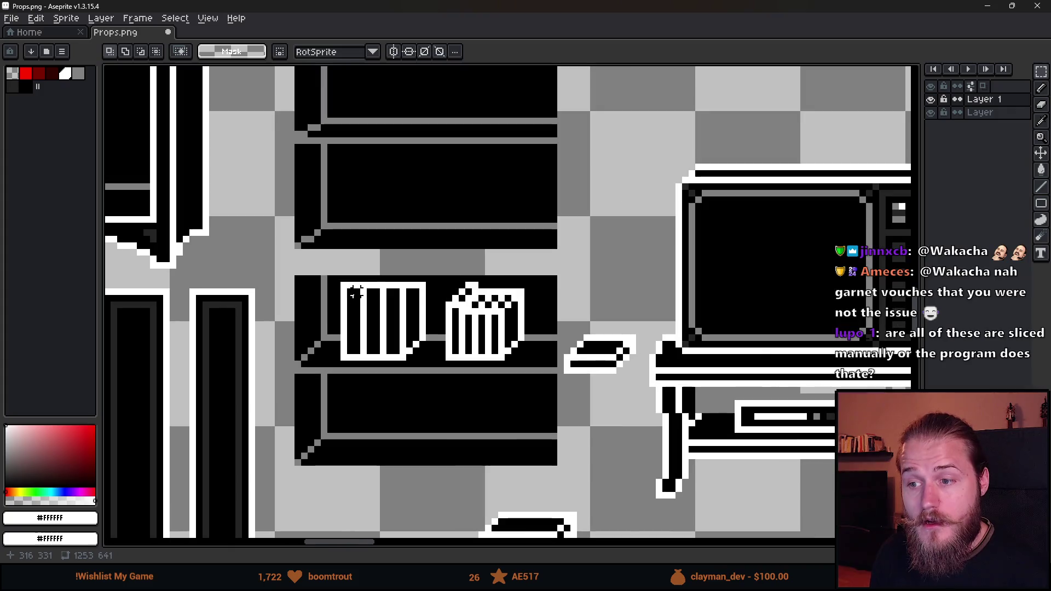
scroll(343, 283, down, 4)
scroll(373, 266, up, 3)
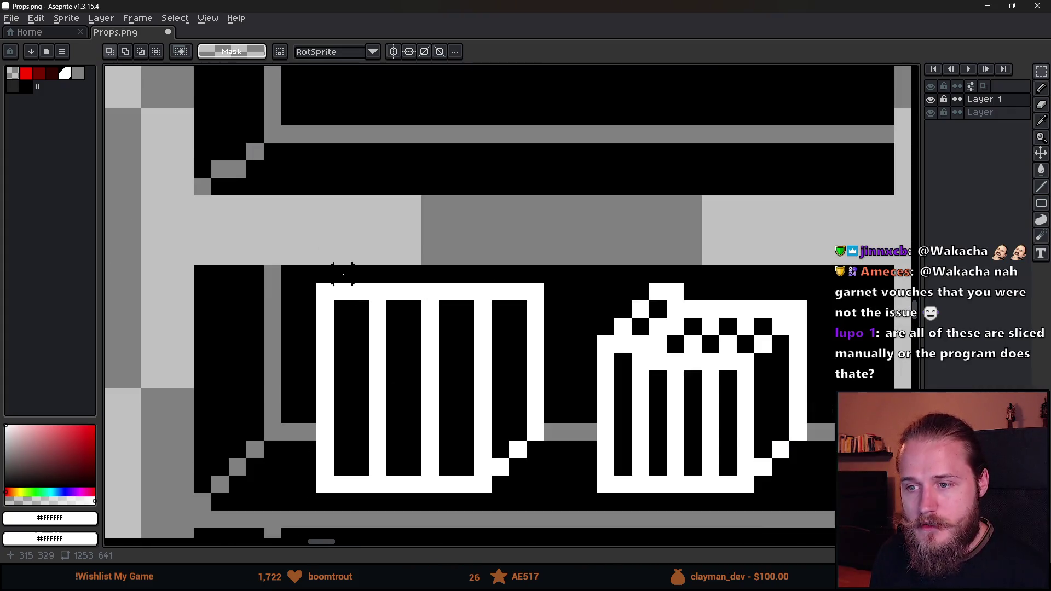
key(i)
key(b)
alt+click(348, 305)
click(345, 297)
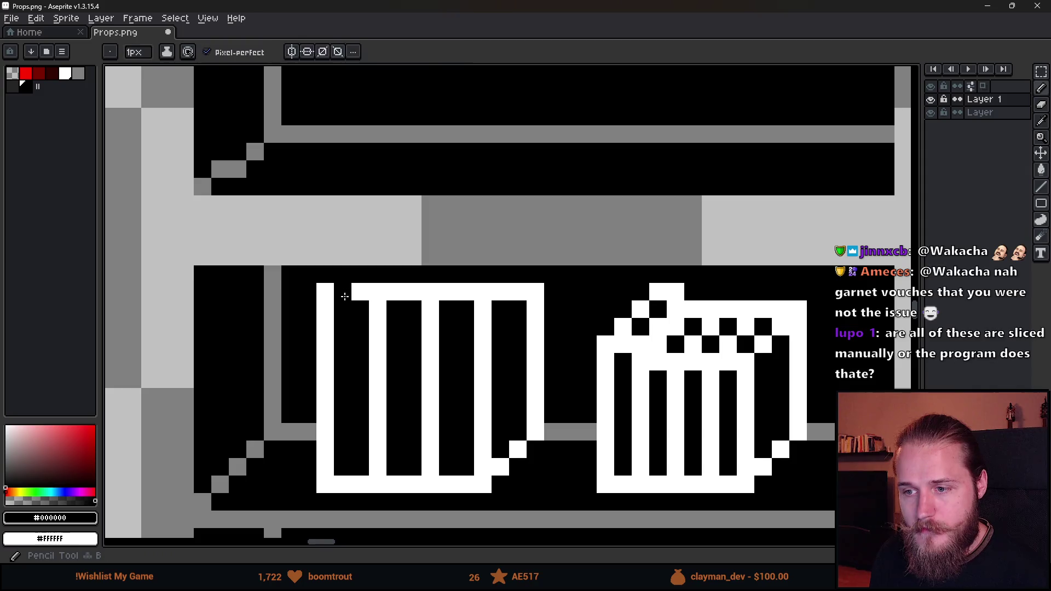
click(443, 290)
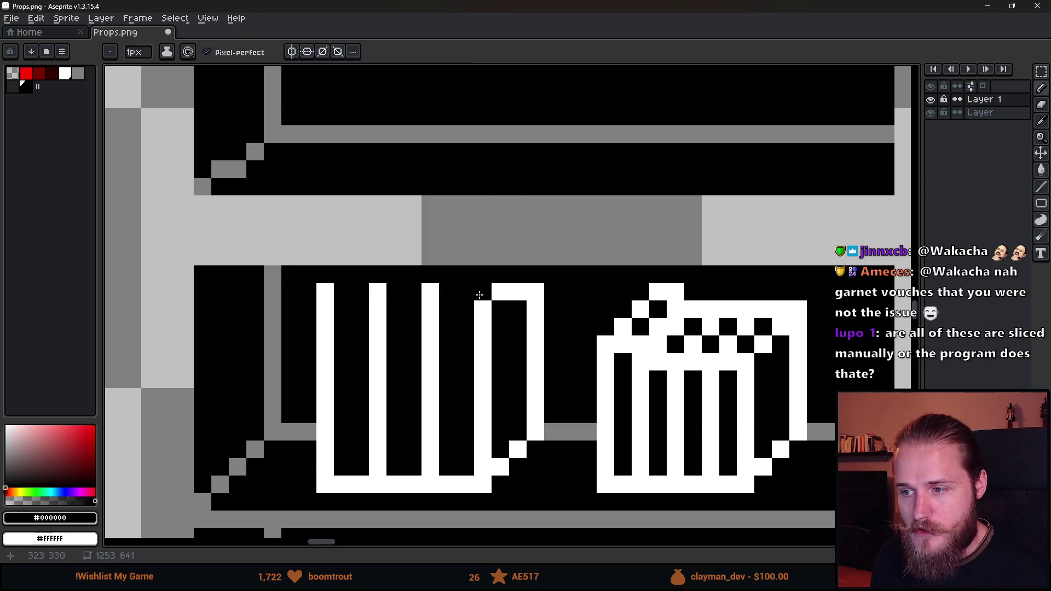
drag(480, 296, 520, 292)
Extend the crate's white slats up one pixel, undoing the last stroke.
alt+click(535, 290)
click(536, 274)
click(483, 277)
click(375, 275)
scroll(322, 268, down, 5)
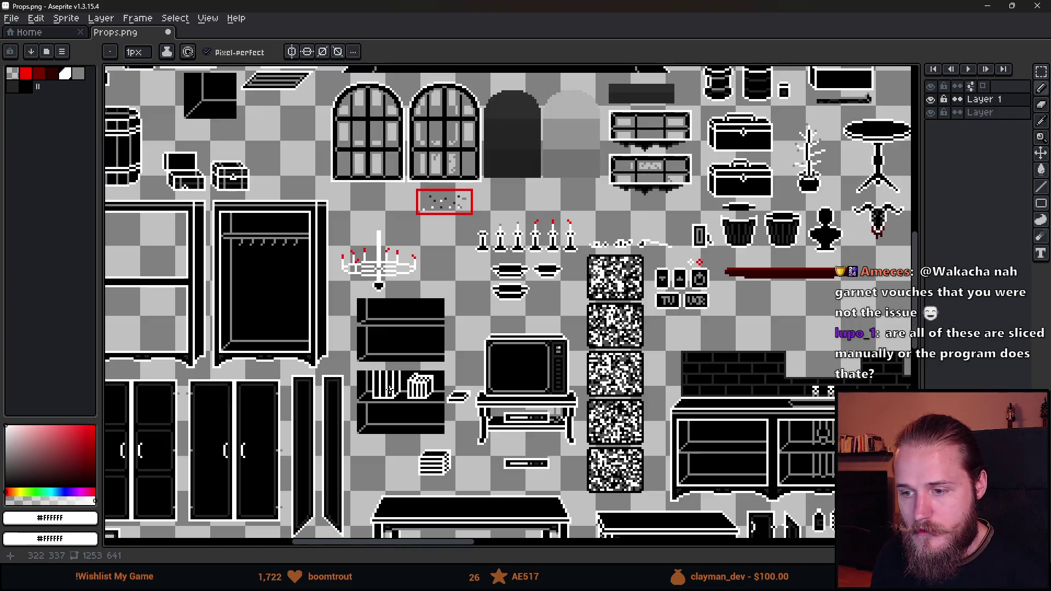
key(ctrl+z)
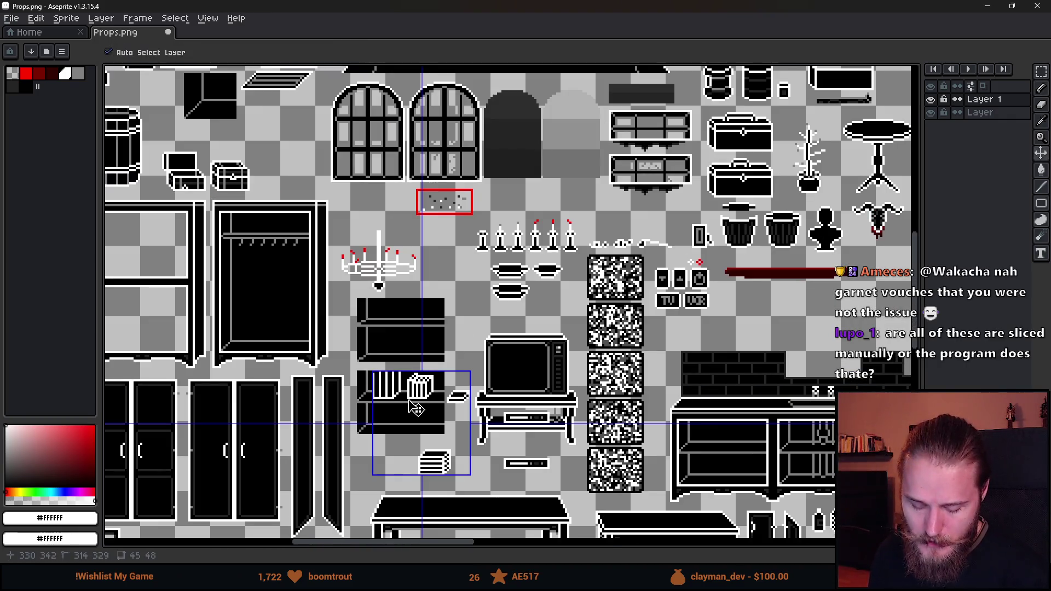
scroll(383, 389, up, 3)
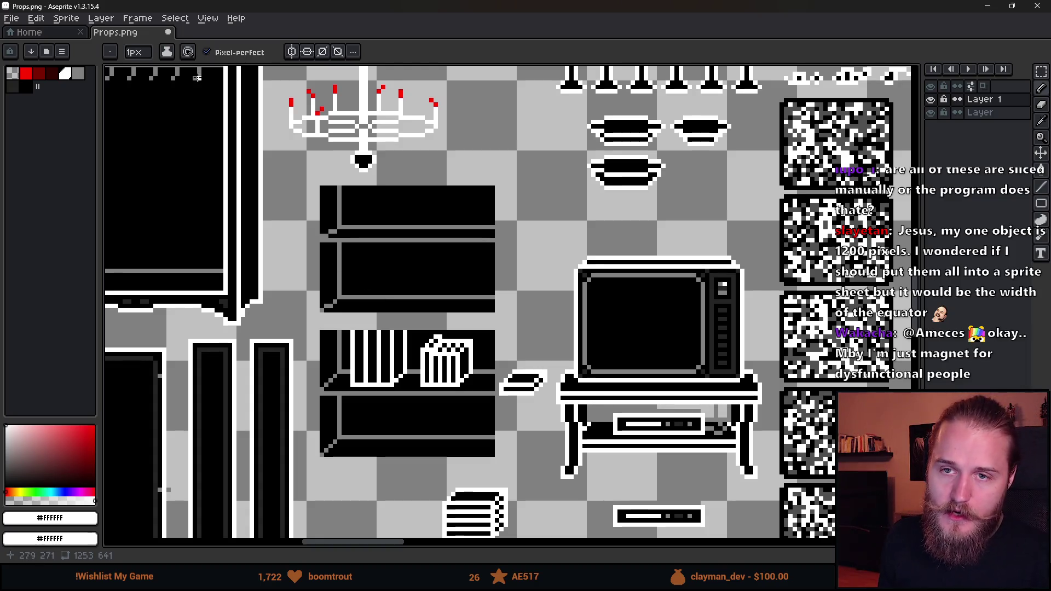
Open Items.png from the [3] Art folder, then bring Props.png back to the front.
click(21, 24)
click(29, 48)
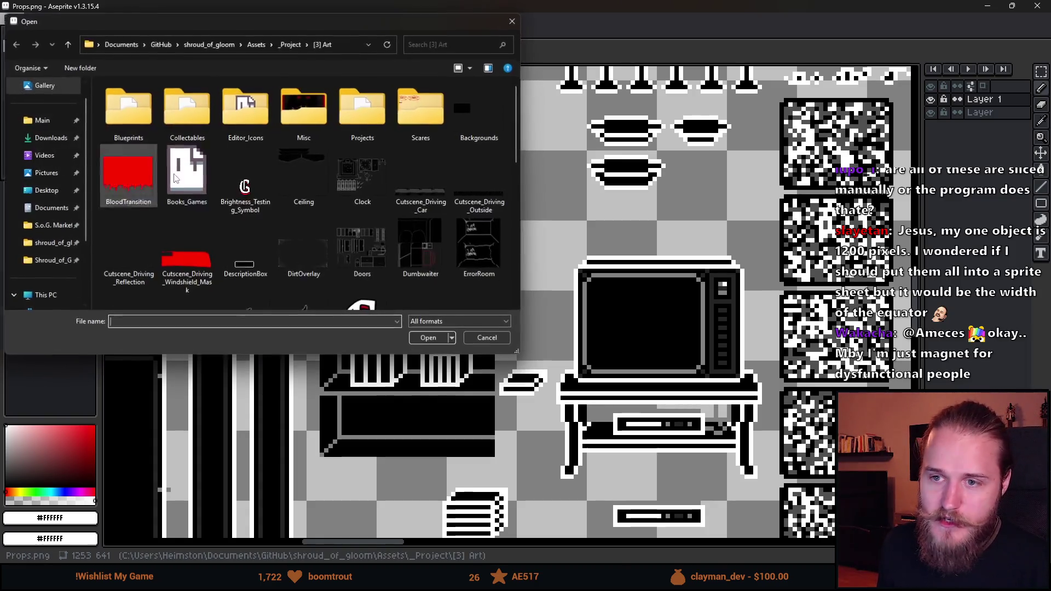
scroll(346, 227, down, 5)
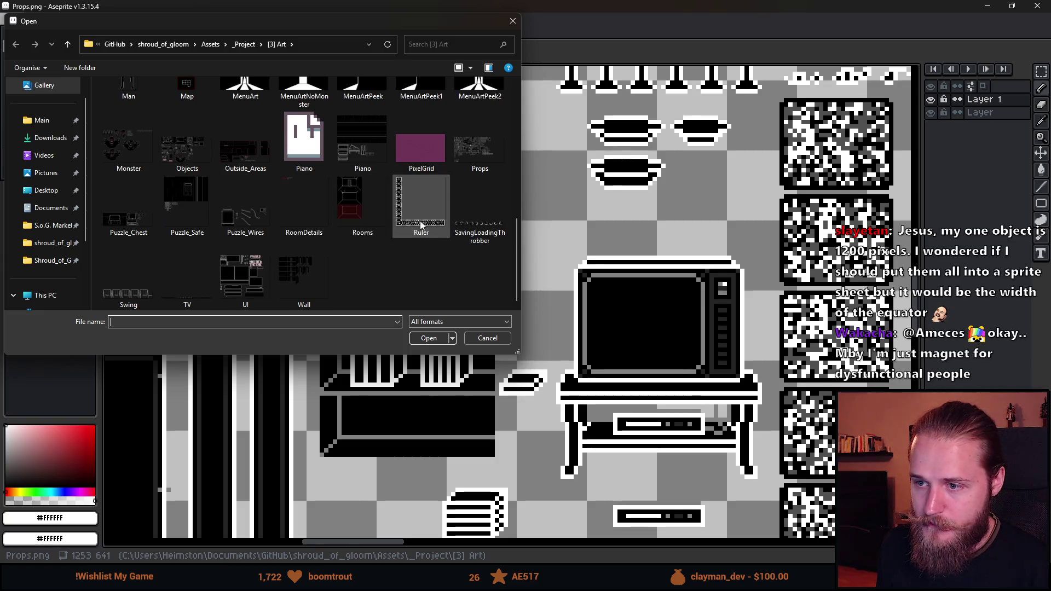
scroll(416, 208, up, 2)
scroll(295, 206, up, 3)
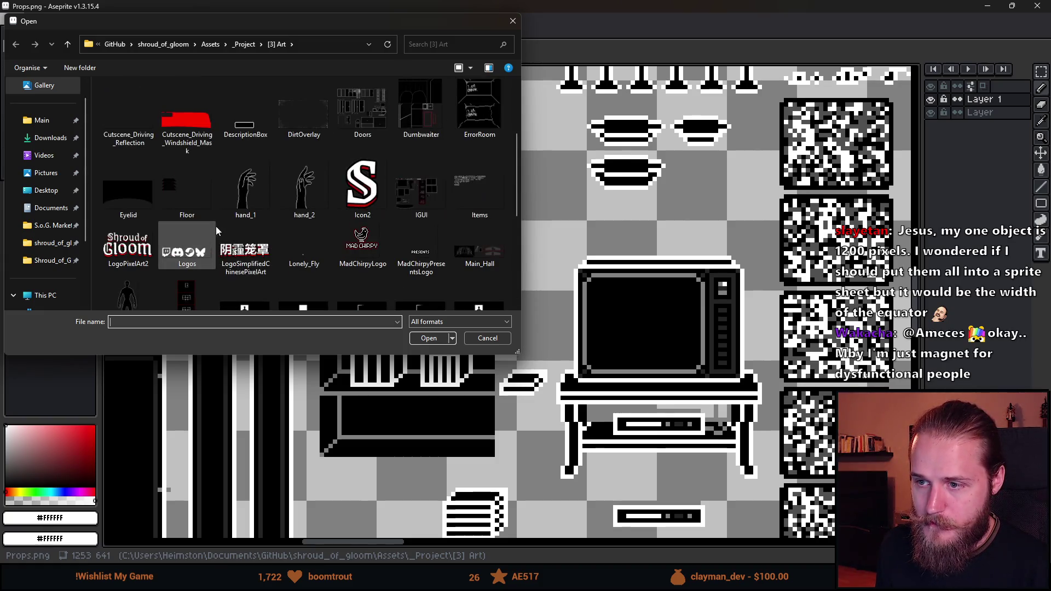
double_click(474, 179)
scroll(474, 179, up, 4)
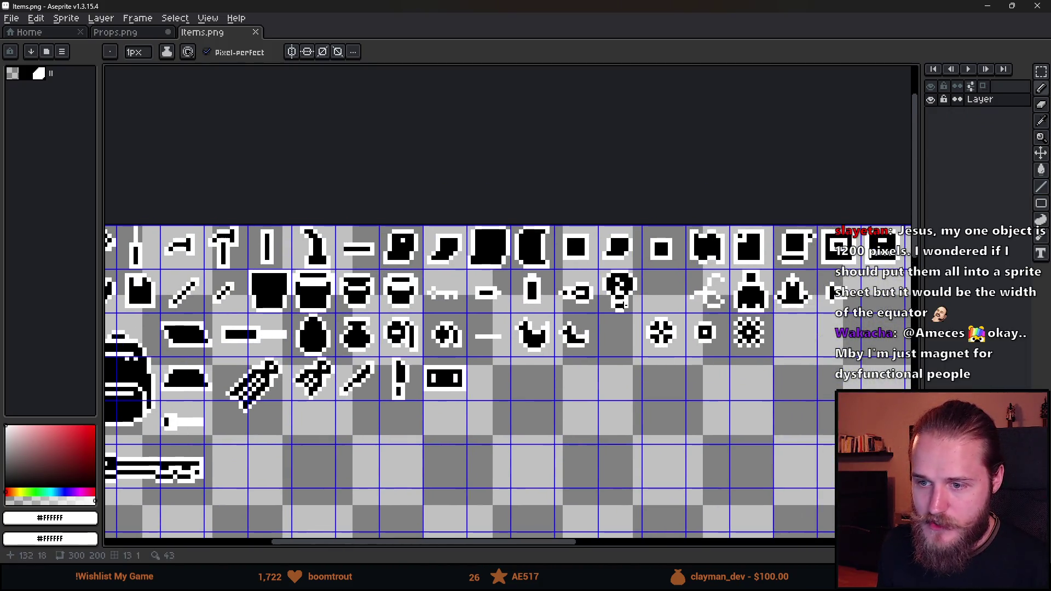
scroll(308, 270, down, 1)
scroll(296, 304, up, 1)
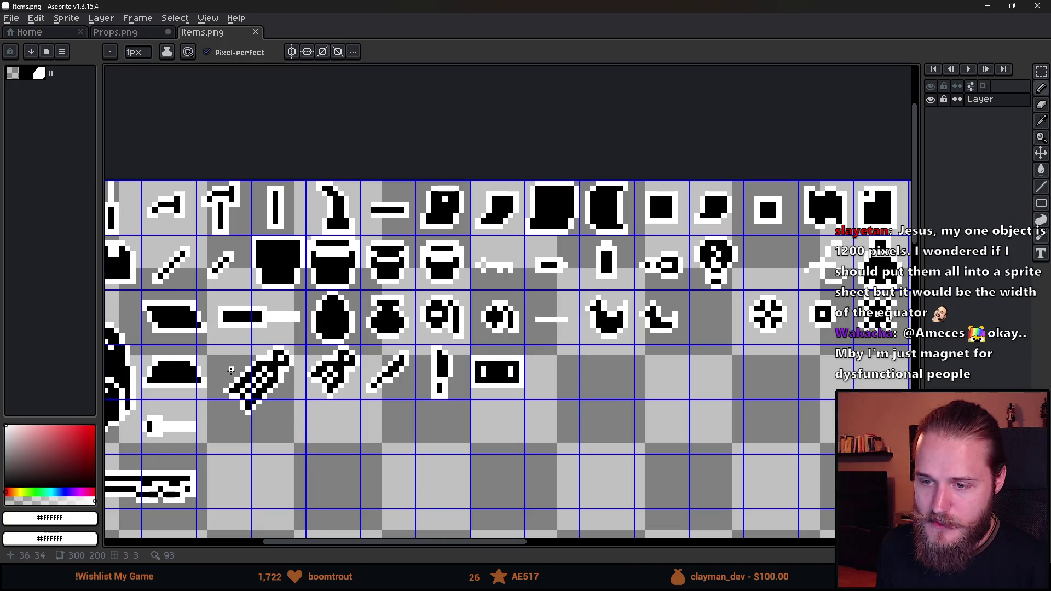
click(127, 33)
scroll(334, 247, down, 1)
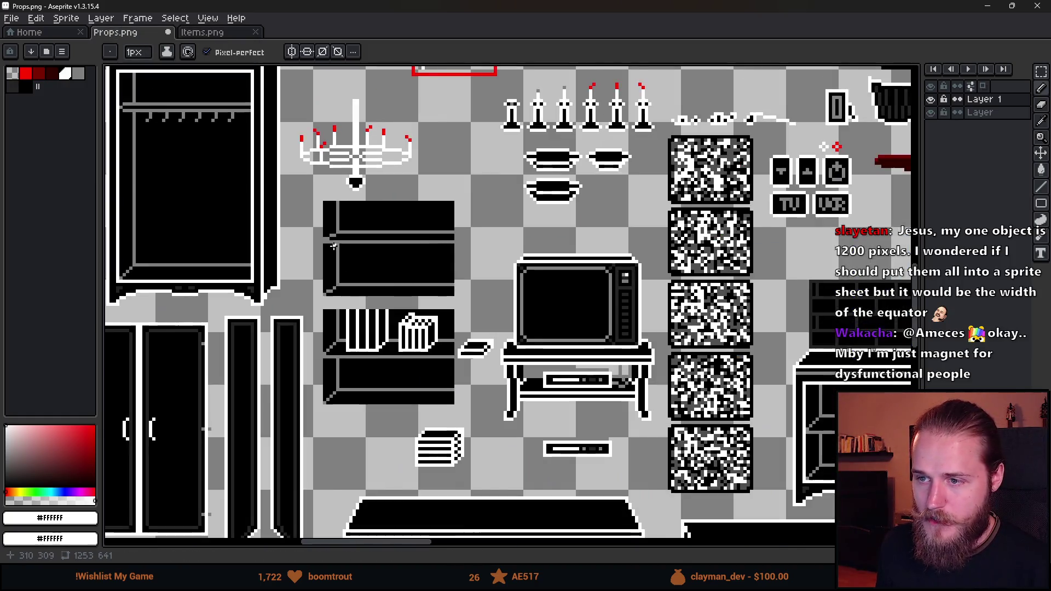
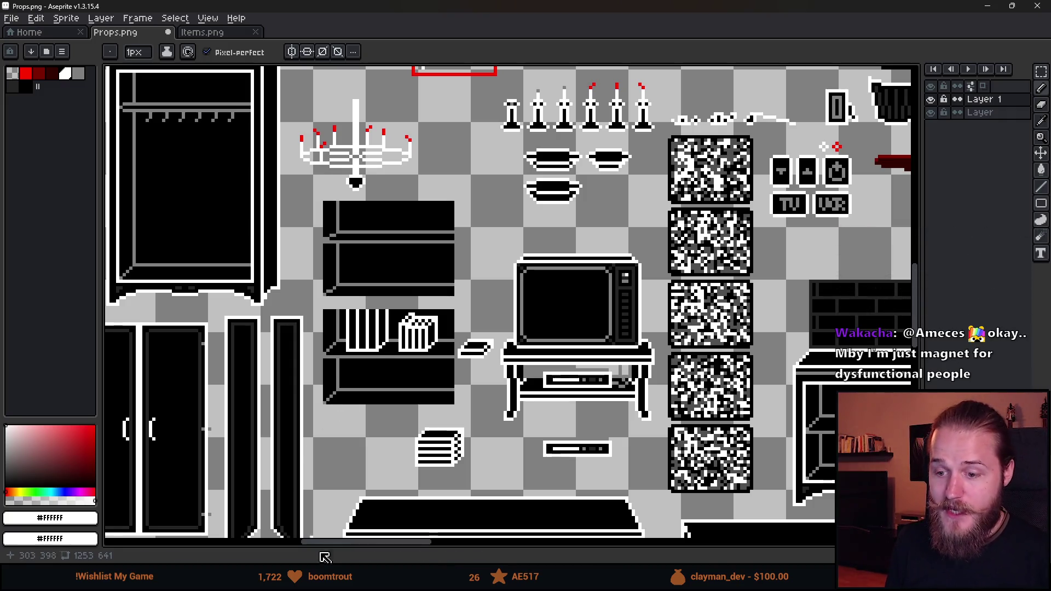
In the Unity project's Art folder, inspect the BloodTransition texture's import settings.
mouse_move(333, 582)
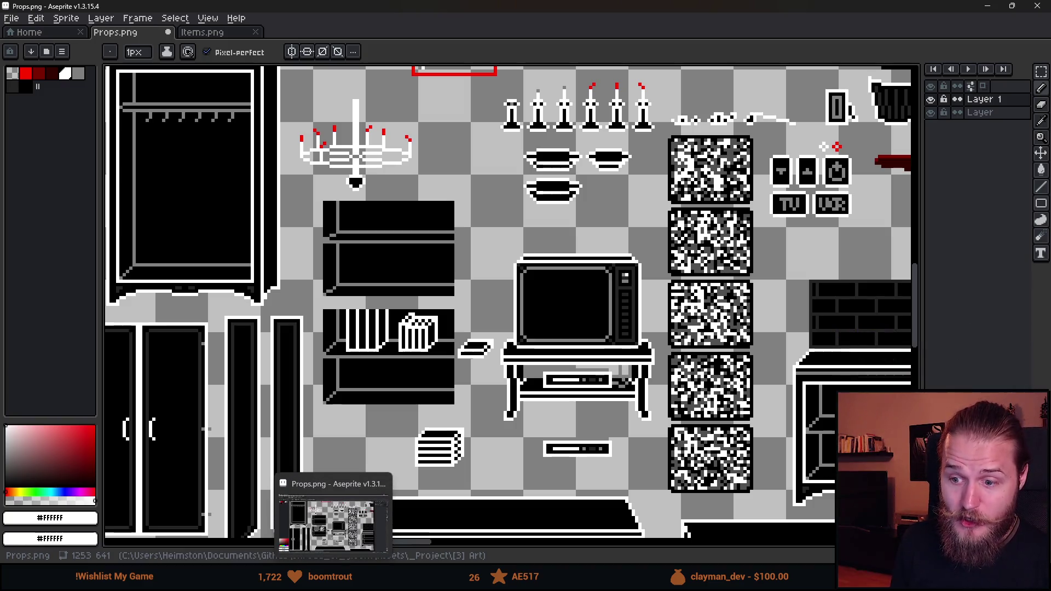
mouse_move(285, 582)
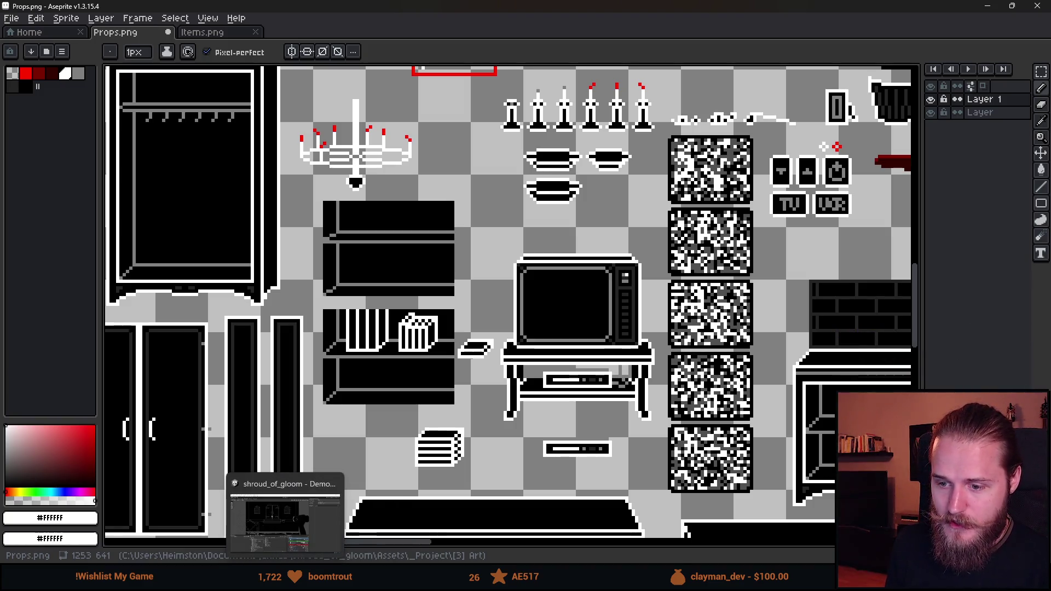
click(285, 582)
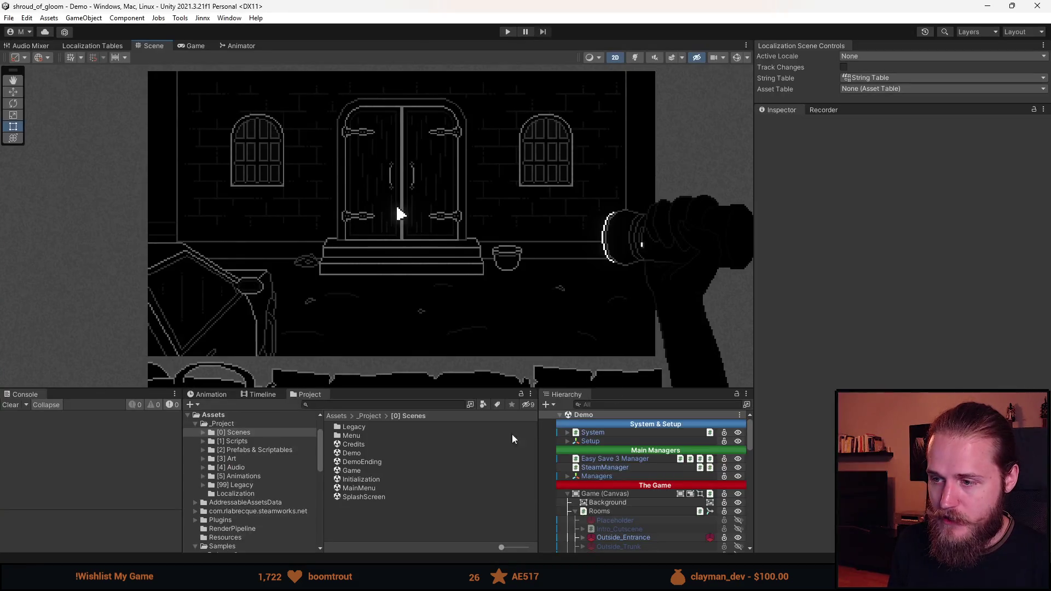
click(250, 458)
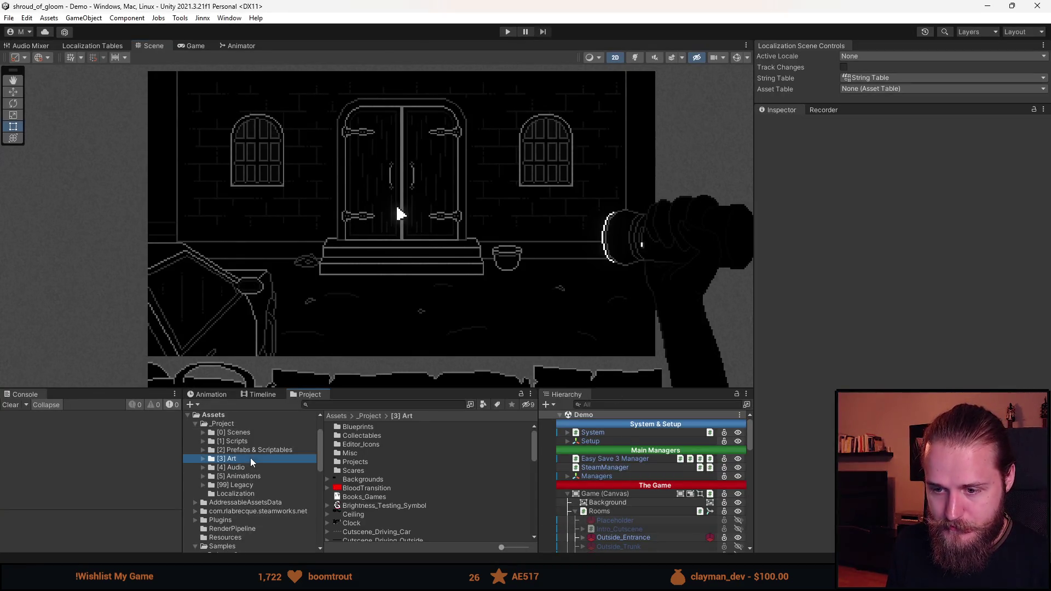
click(364, 489)
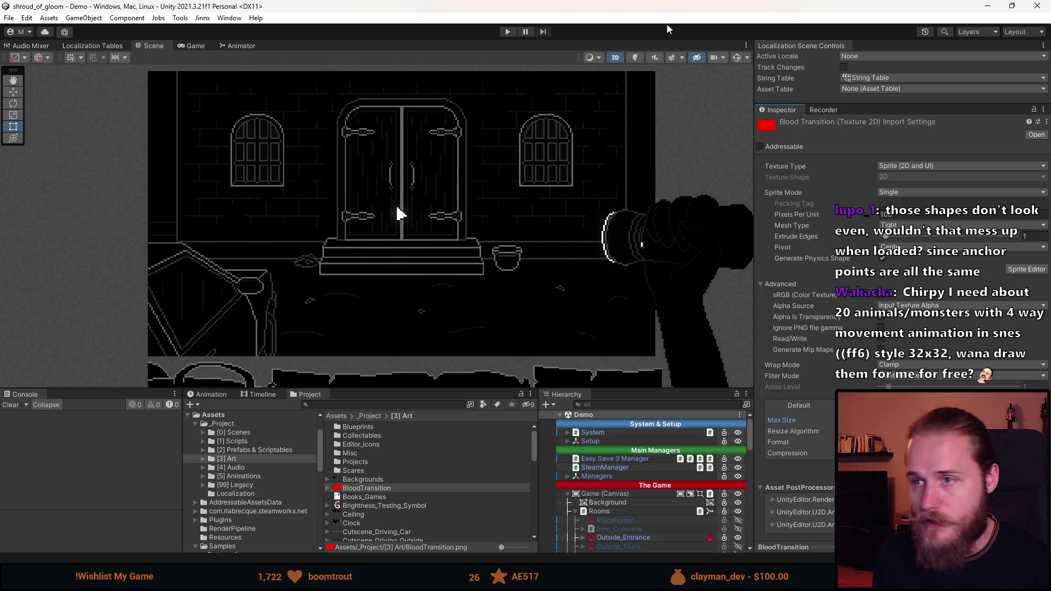
click(1005, 4)
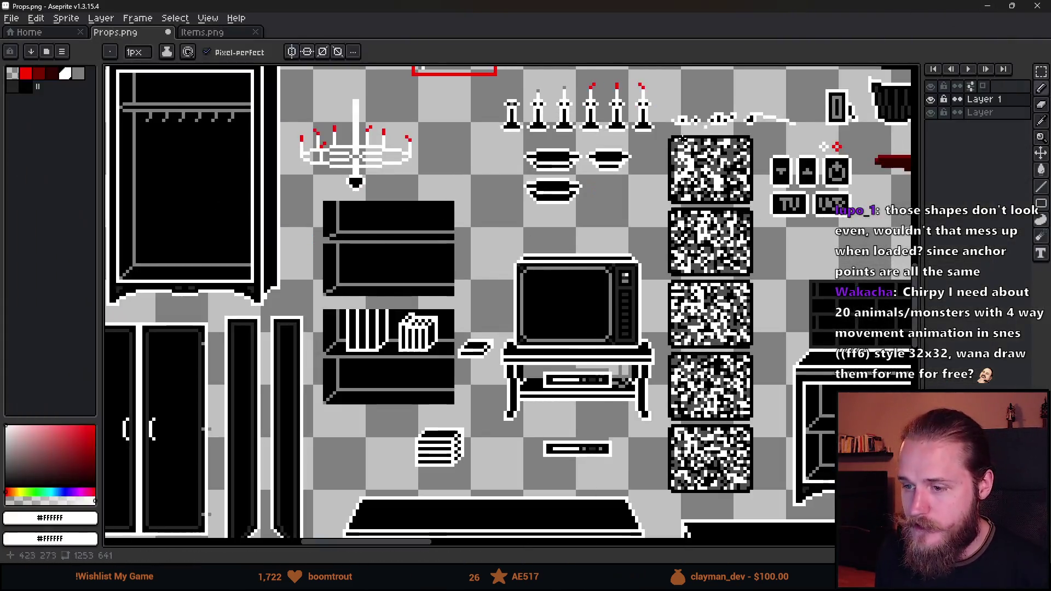
Select the hot-dog, then move the paper stack from below the bookshelf onto its lower shelf.
scroll(438, 286, up, 1)
scroll(449, 290, down, 3)
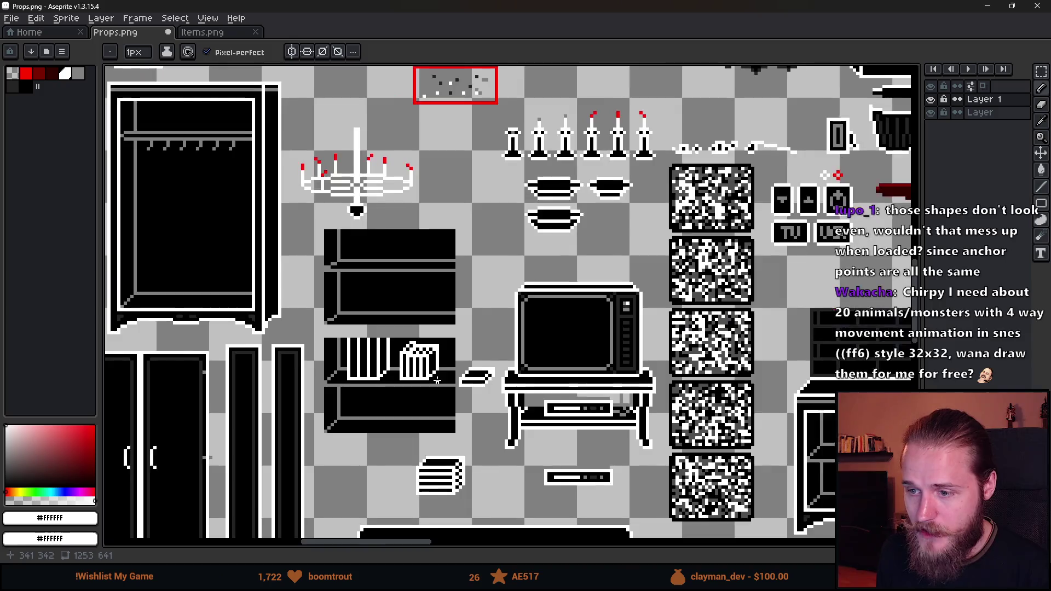
scroll(486, 300, up, 3)
scroll(486, 300, up, 1)
key(m)
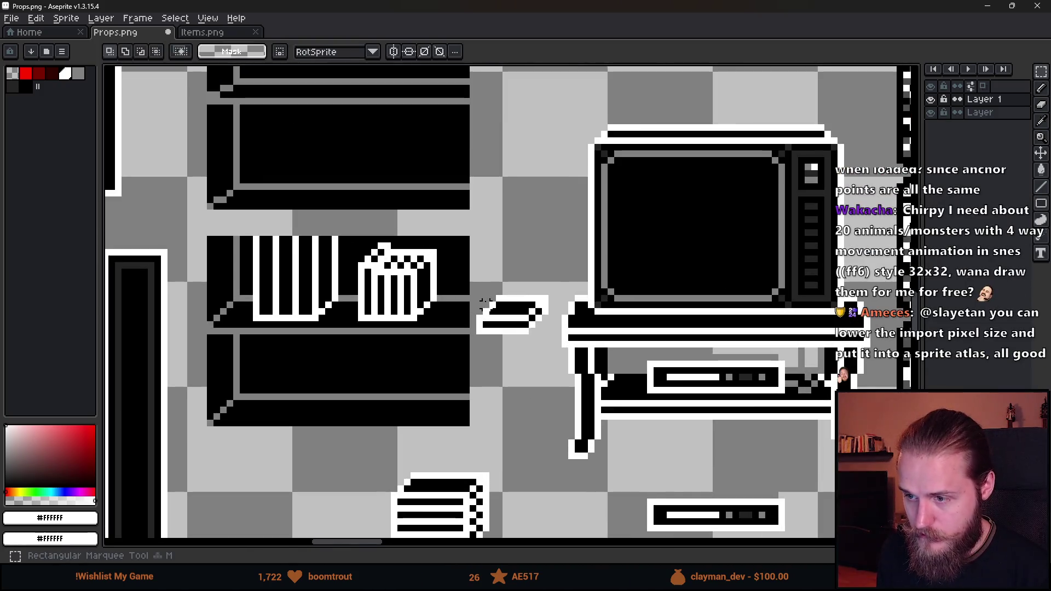
mouse_move(477, 291)
mouse_down()
mouse_move(551, 350)
mouse_move(413, 405)
mouse_move(316, 422)
mouse_up()
scroll(460, 383, down, 4)
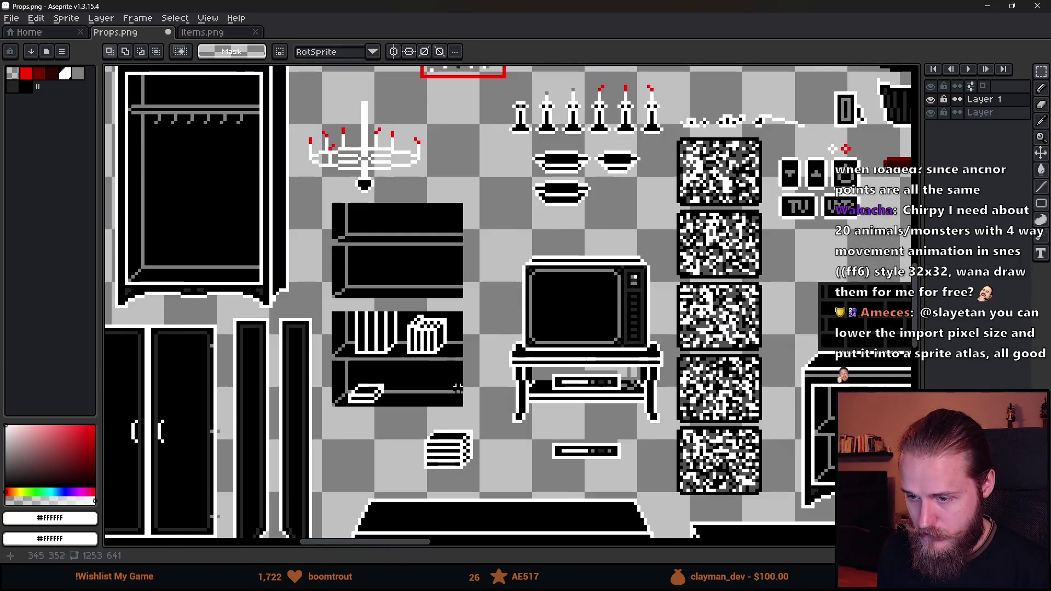
scroll(394, 413, up, 4)
drag(410, 414, 554, 519)
drag(535, 482, 476, 351)
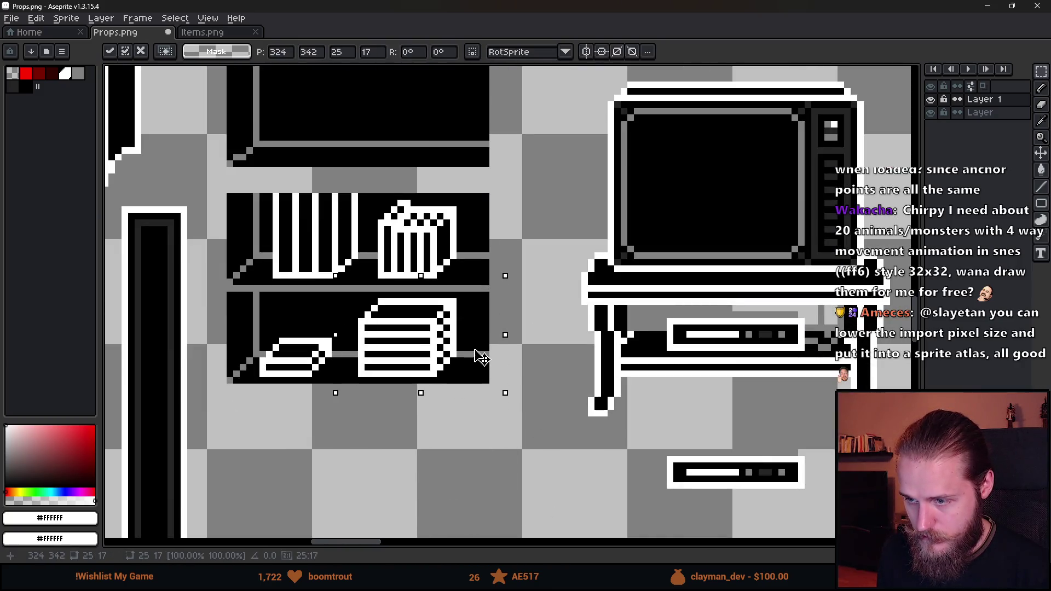
click(516, 439)
Move the small flat book down onto the bookshelf's bottom shelf.
scroll(508, 435, down, 5)
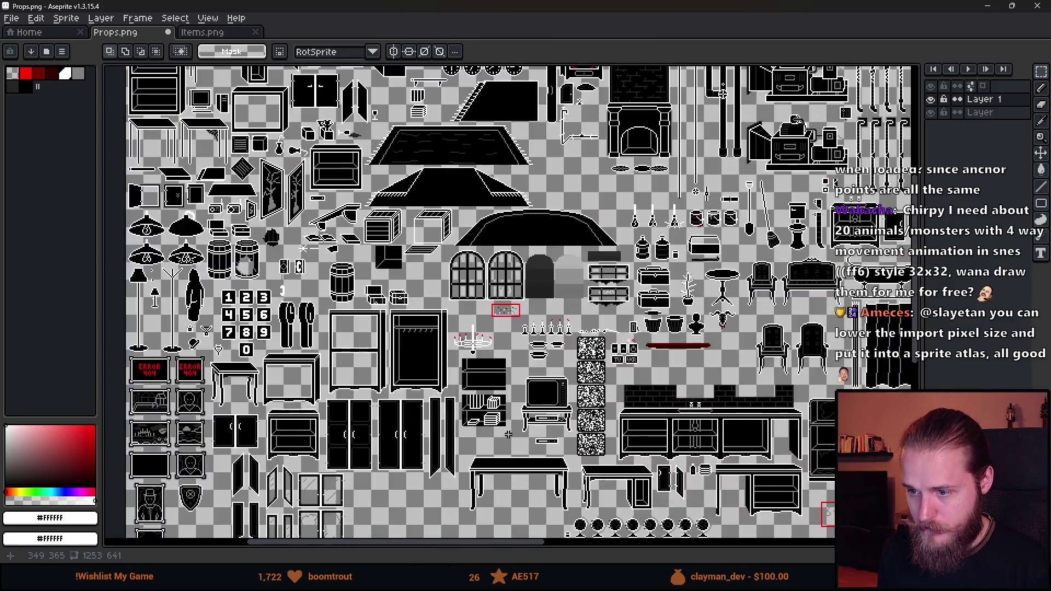
scroll(500, 426, up, 2)
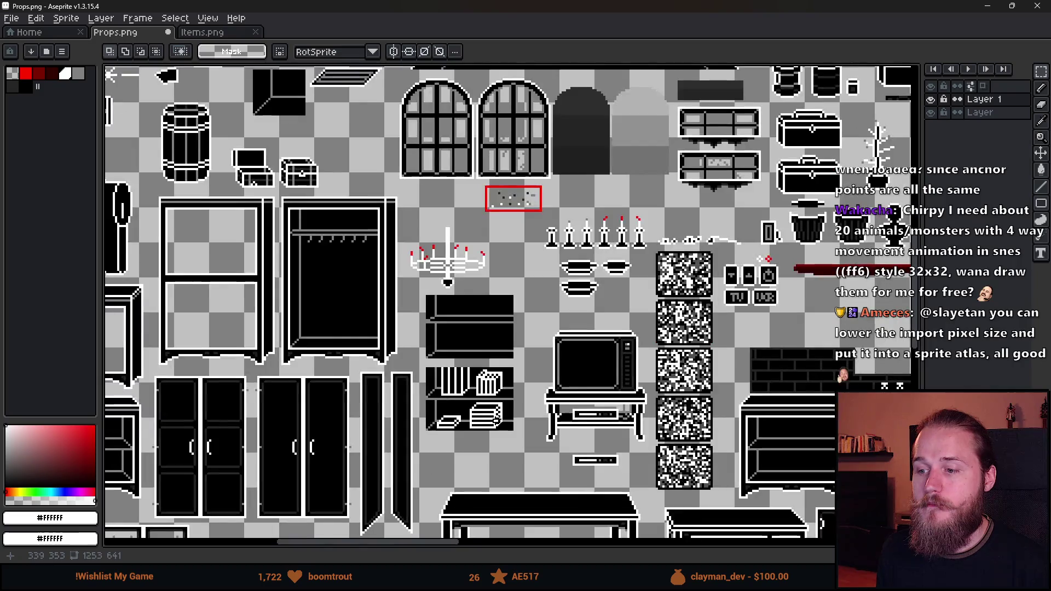
scroll(496, 390, up, 2)
mouse_move(368, 432)
mouse_down()
mouse_move(425, 491)
mouse_move(414, 323)
mouse_move(419, 466)
mouse_up()
click(525, 488)
scroll(525, 487, down, 2)
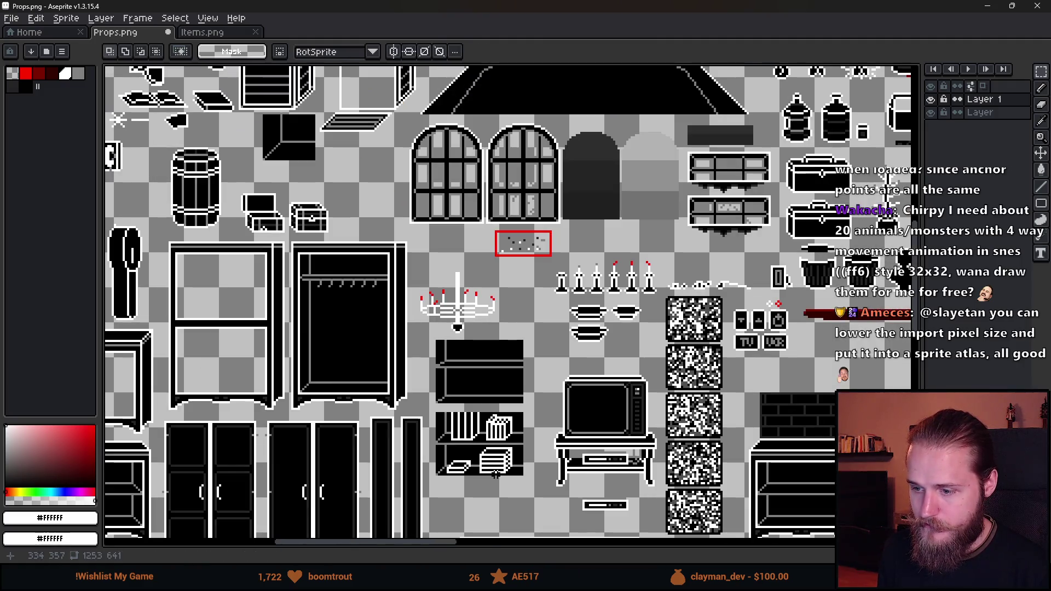
drag(520, 478, 579, 295)
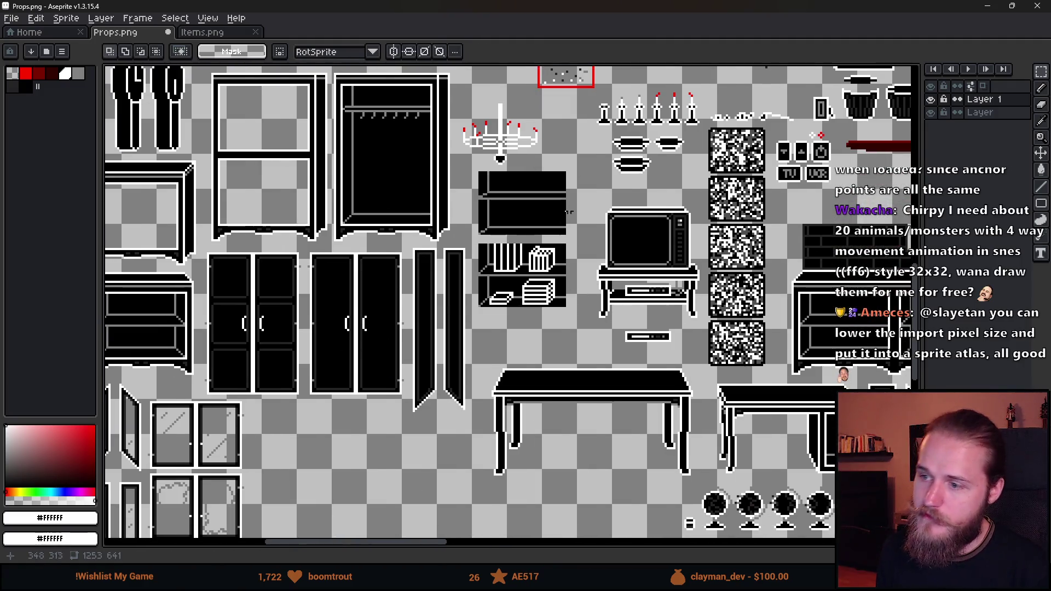
scroll(541, 299, up, 2)
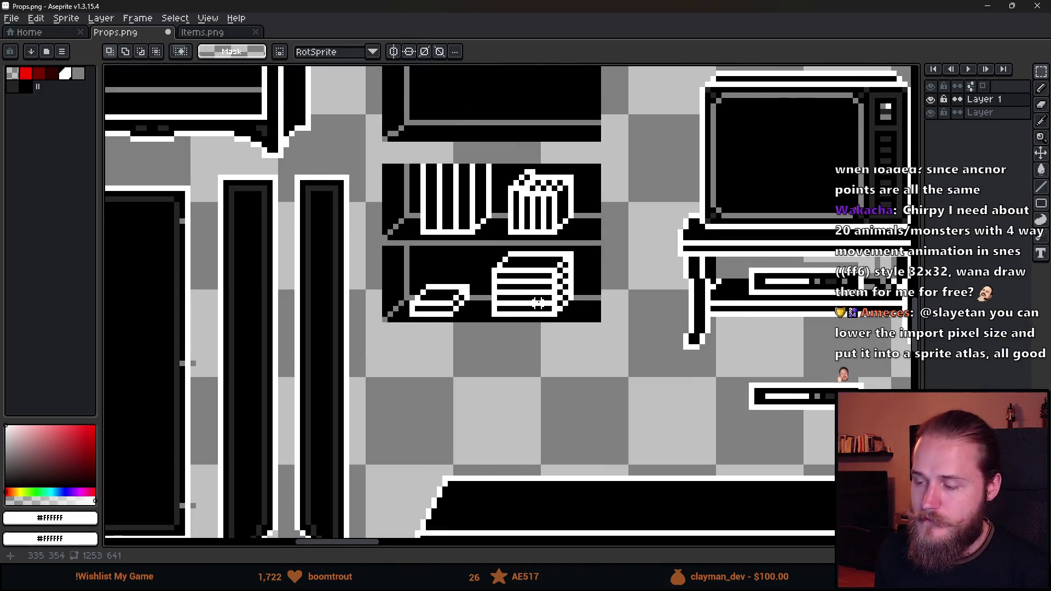
scroll(538, 303, down, 3)
scroll(521, 296, down, 2)
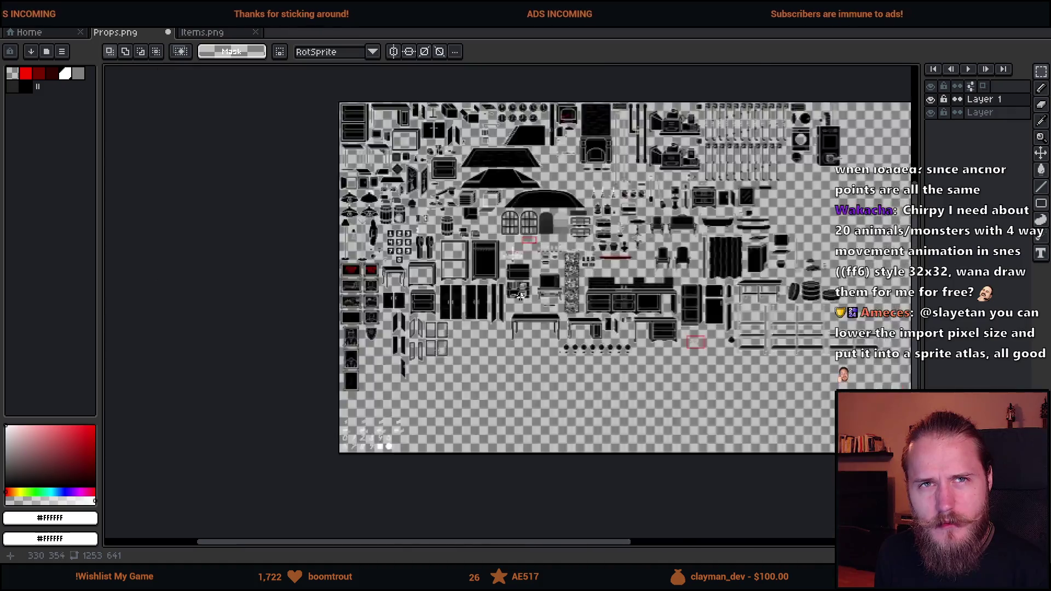
scroll(521, 295, down, 1)
scroll(575, 392, up, 3)
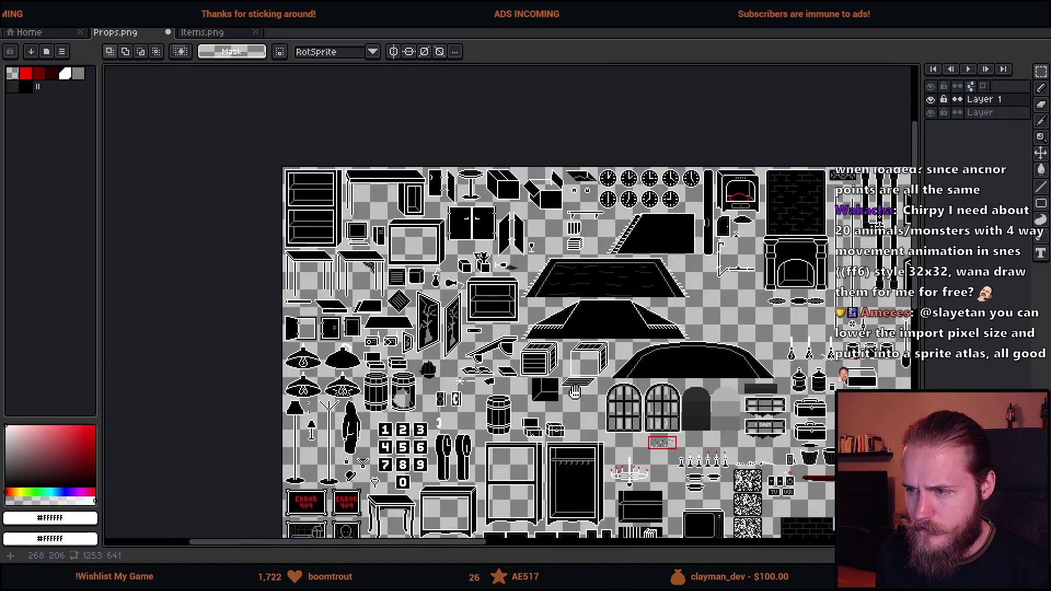
drag(575, 392, 557, 304)
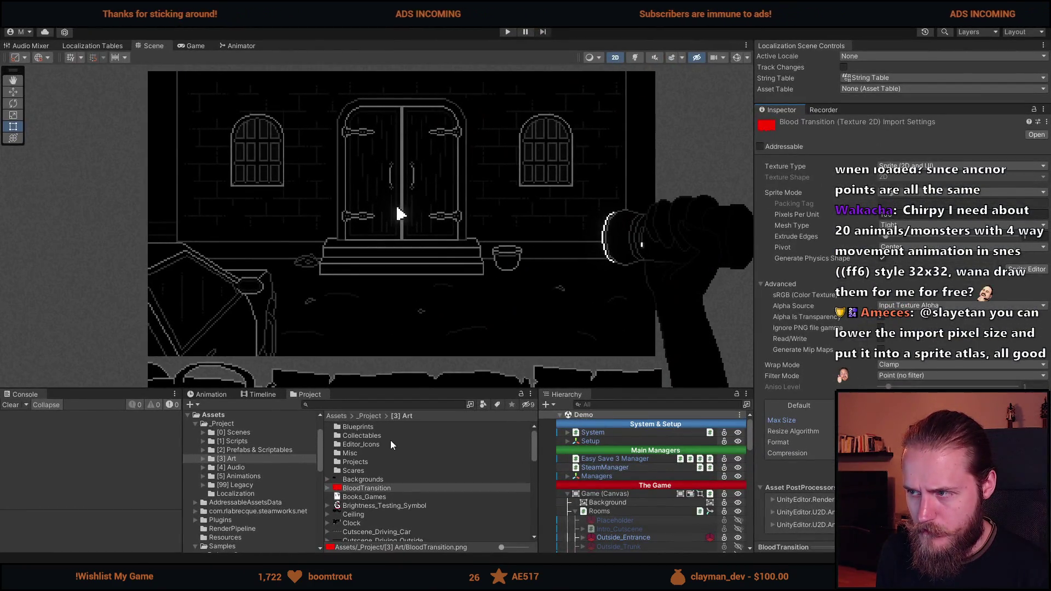
scroll(383, 471, down, 10)
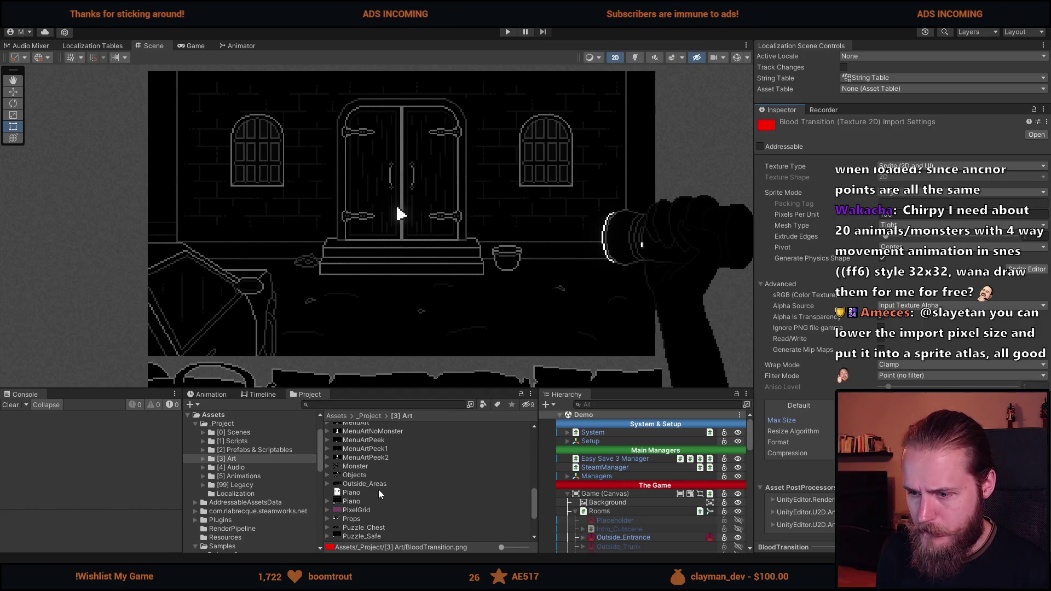
scroll(373, 494, down, 2)
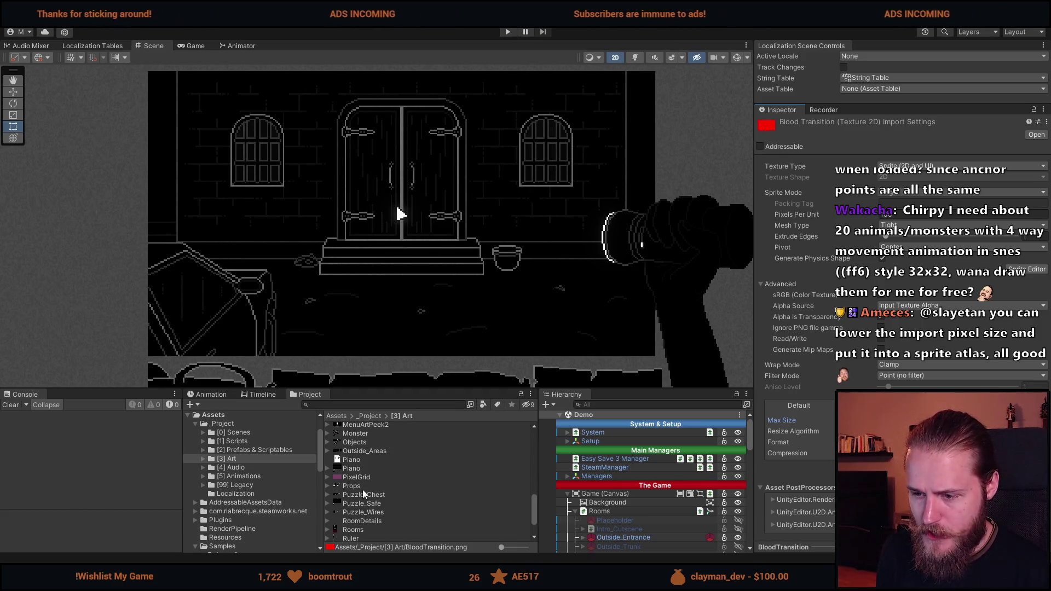
double_click(351, 485)
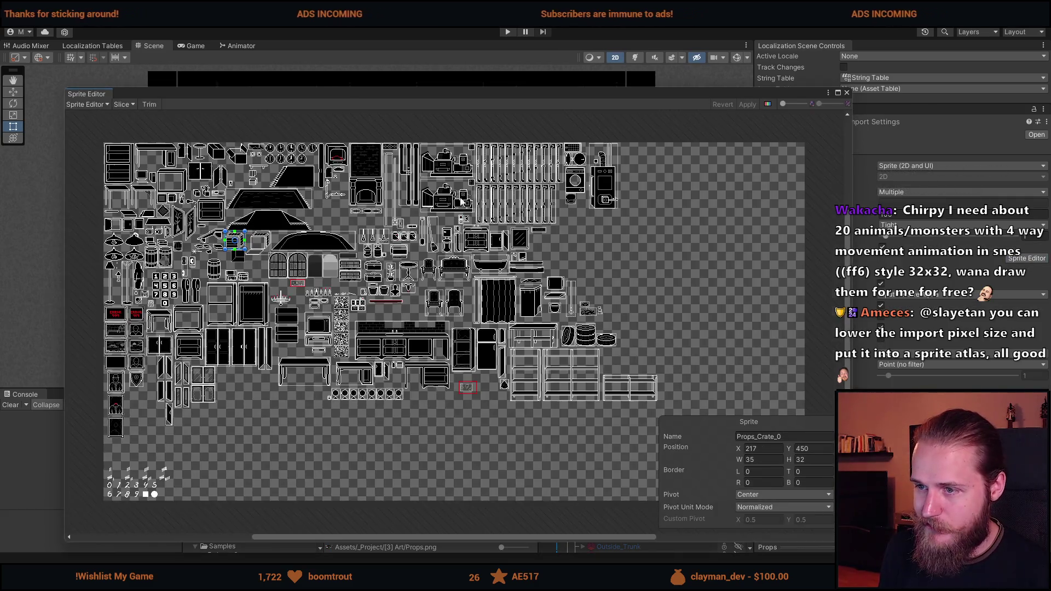
scroll(510, 390, up, 5)
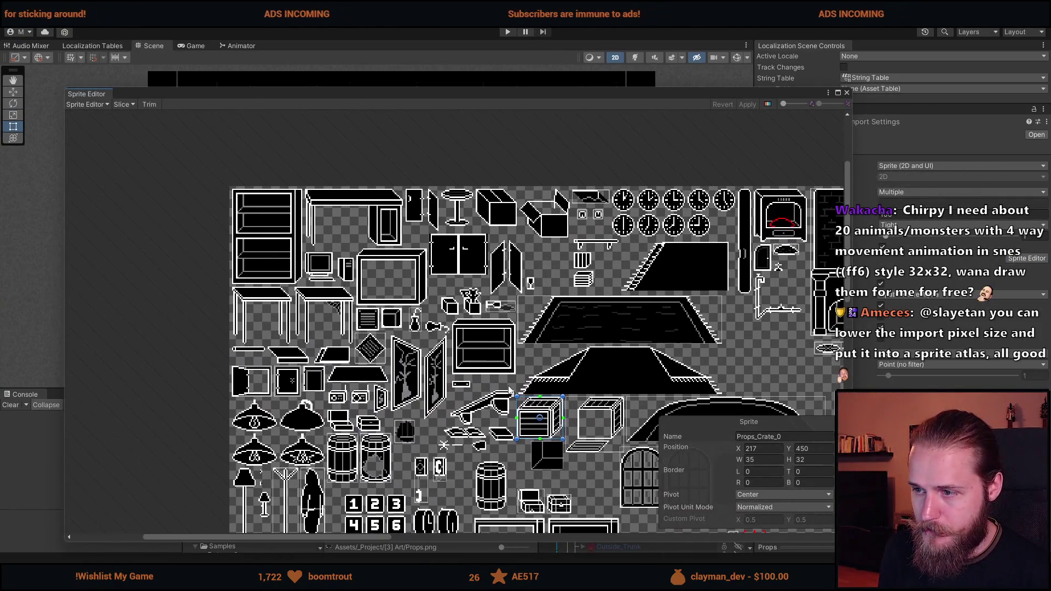
scroll(509, 389, up, 2)
click(481, 334)
scroll(482, 334, down, 4)
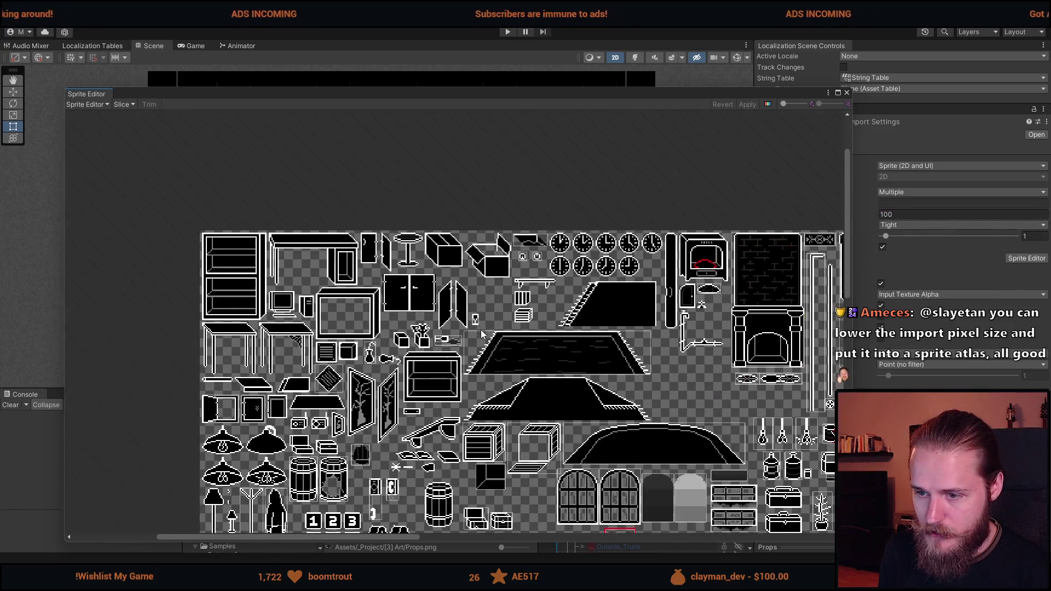
scroll(480, 339, down, 2)
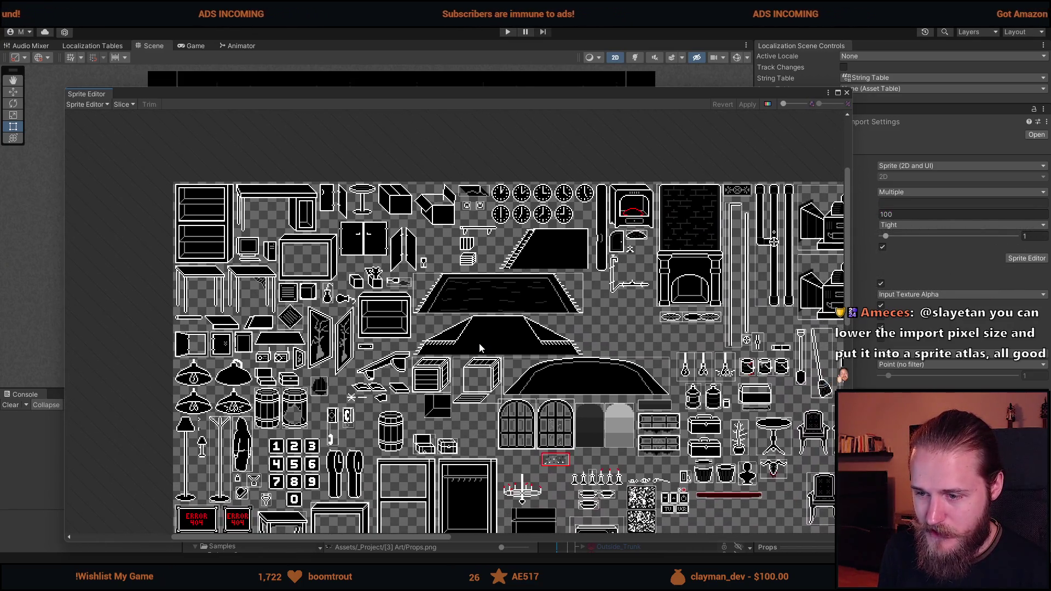
scroll(443, 370, down, 2)
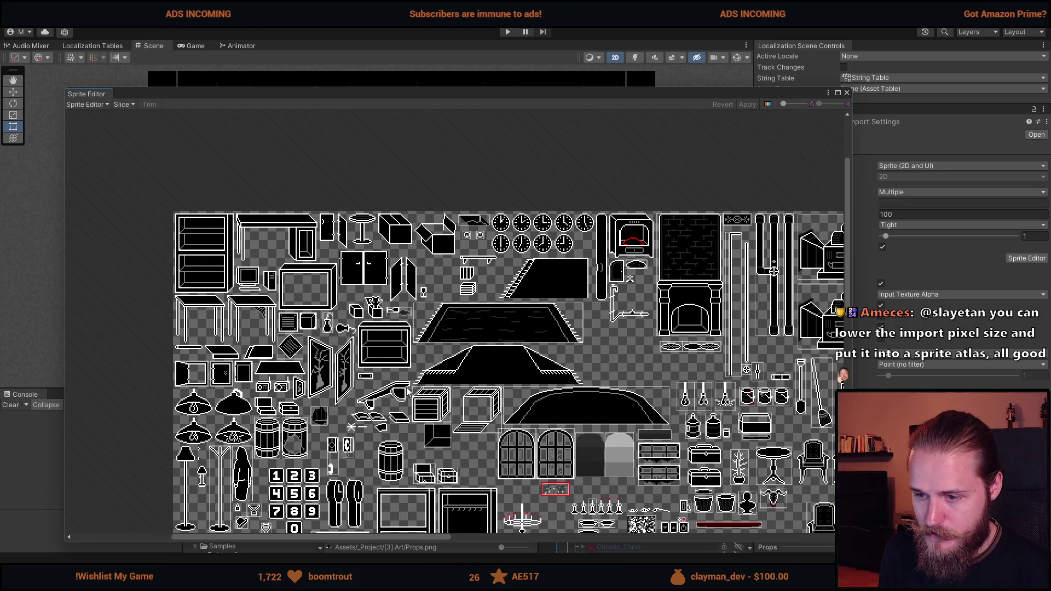
scroll(406, 390, down, 1)
click(848, 93)
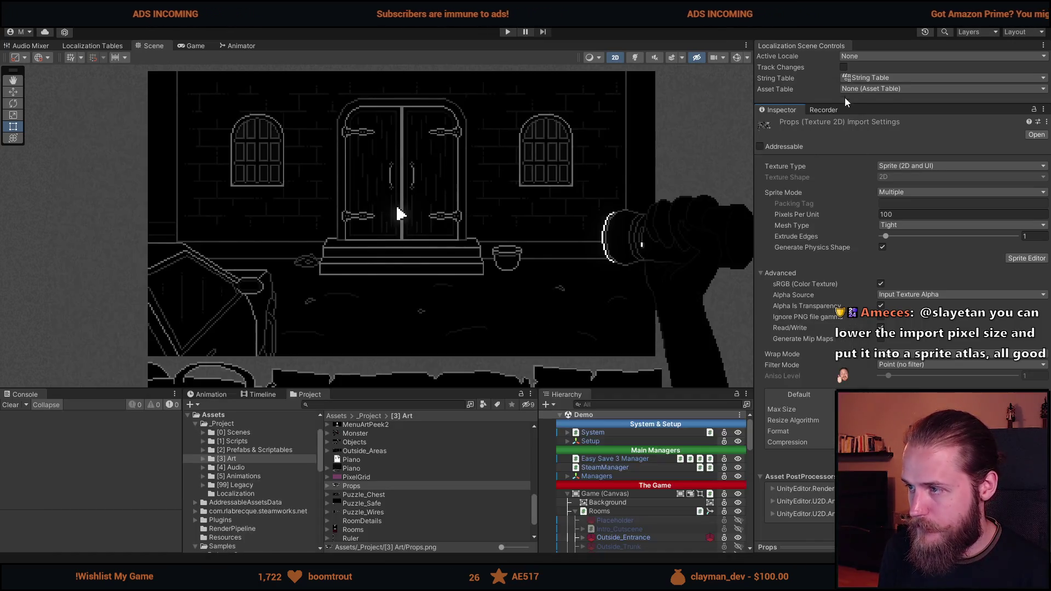
click(1036, 134)
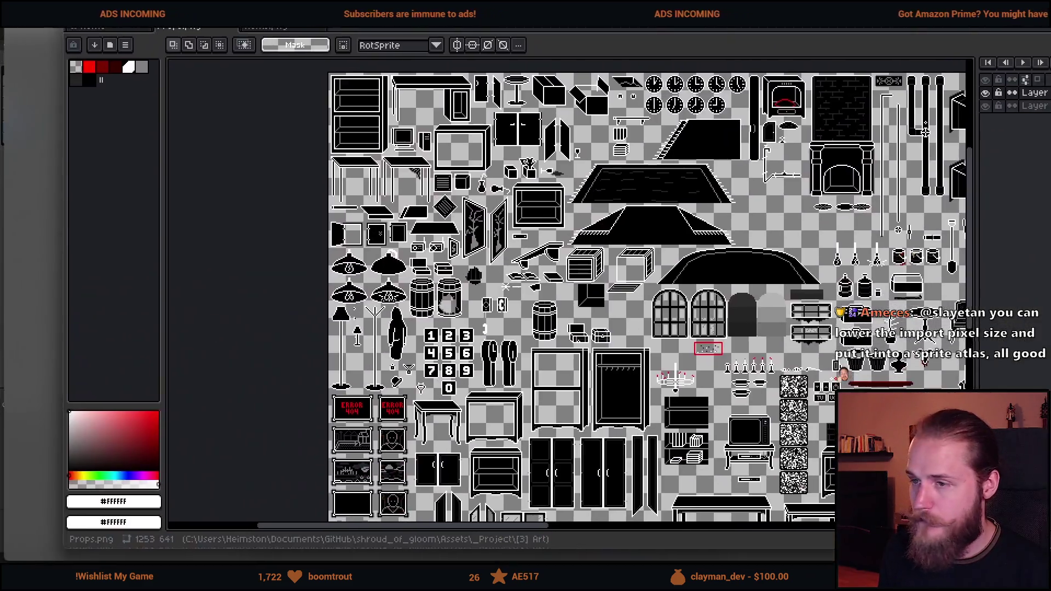
Copy the bucket on the shelf and place the pasted copy beside the upper shelf.
drag(761, 390, 397, 212)
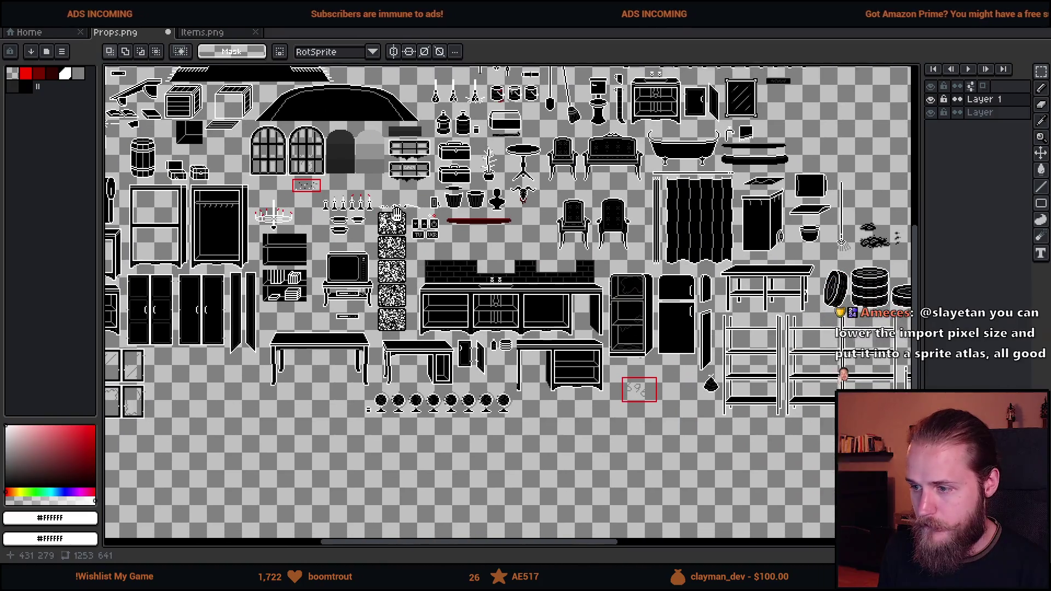
scroll(397, 315, up, 5)
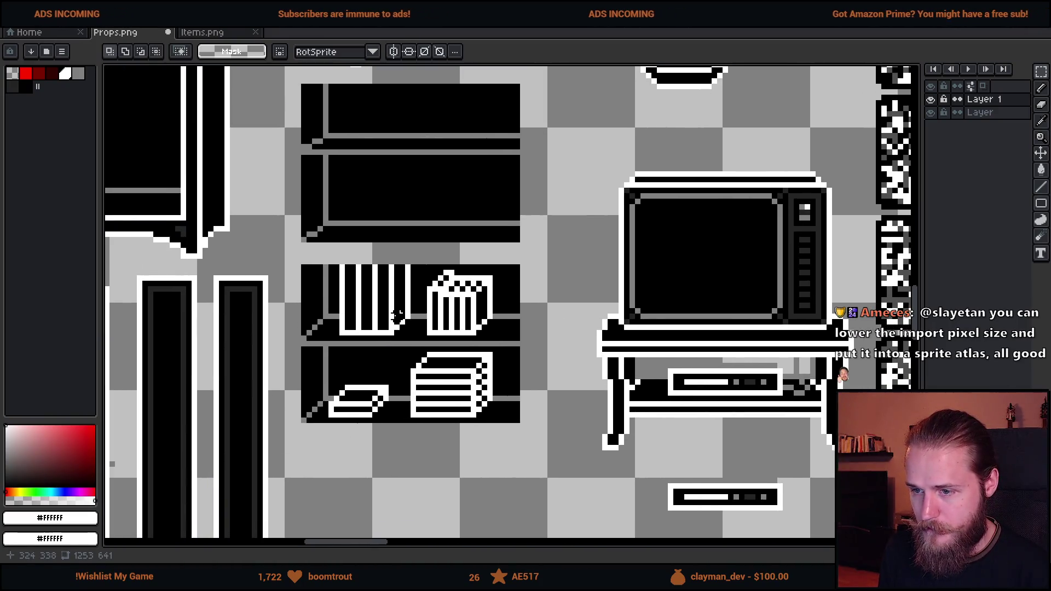
scroll(430, 299, up, 1)
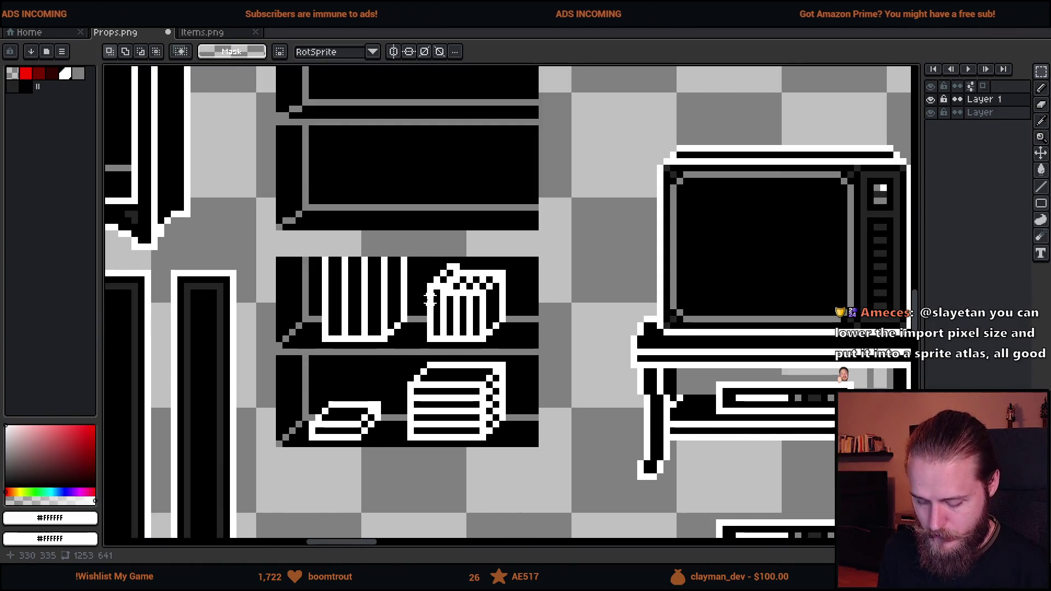
scroll(430, 299, up, 1)
drag(421, 244, 562, 372)
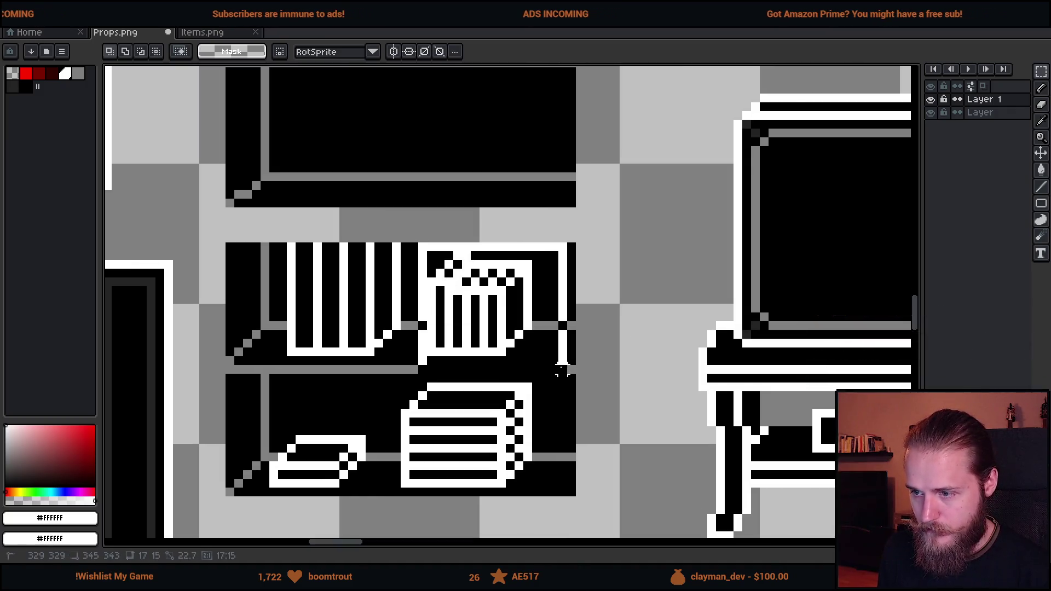
scroll(562, 373, down, 2)
key(ctrl+c)
key(ctrl+v)
mouse_move(565, 430)
mouse_down()
mouse_move(536, 298)
mouse_move(533, 321)
mouse_move(667, 312)
mouse_up()
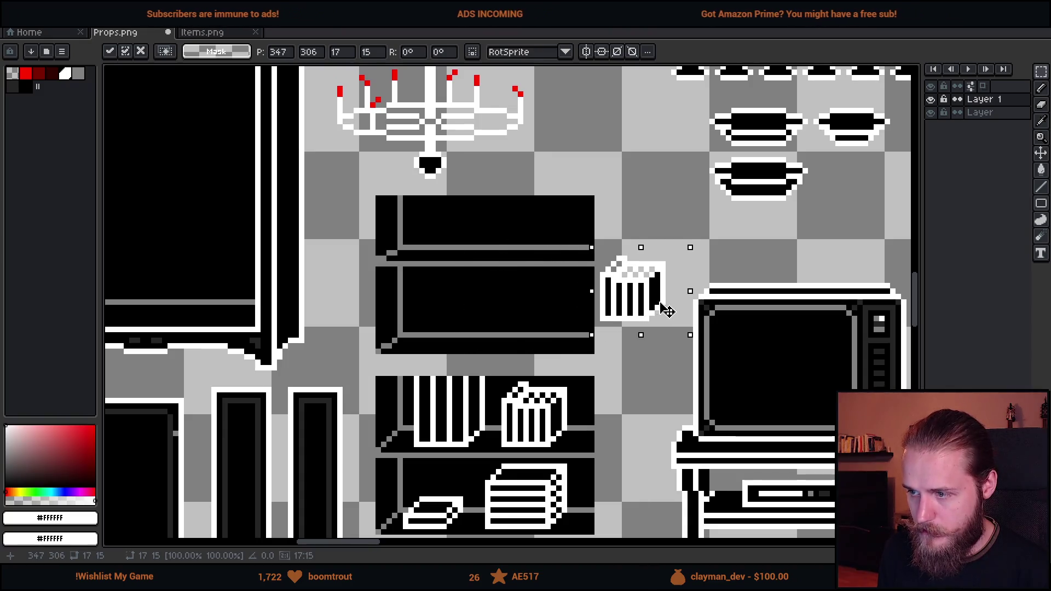
Bucket-fill the stray grey pixels on the bucket's top with black.
key(g)
scroll(682, 258, up, 3)
alt+click(599, 328)
click(570, 295)
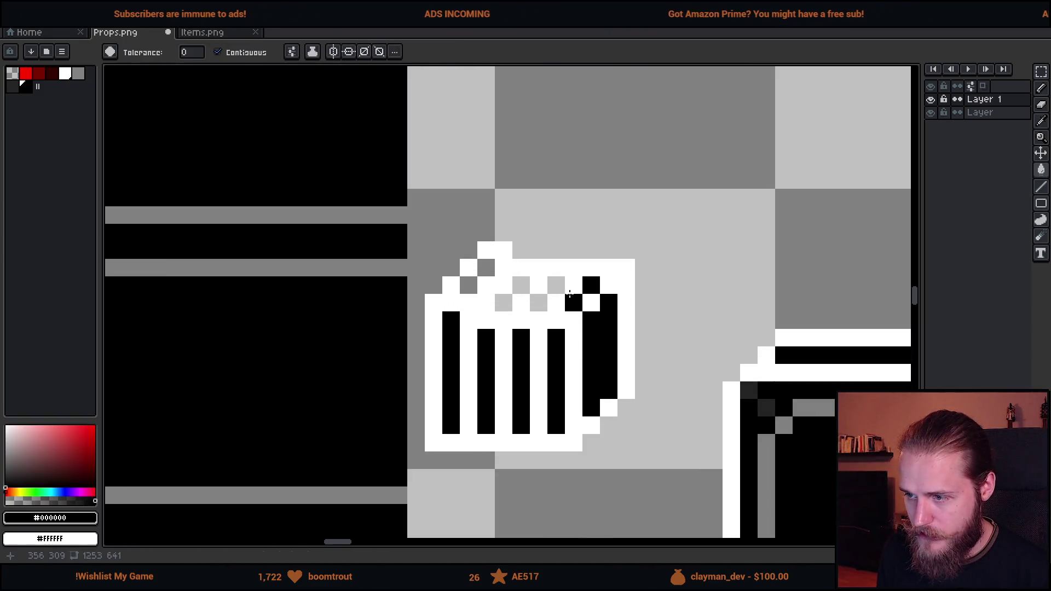
click(556, 285)
click(539, 303)
click(504, 303)
click(521, 285)
click(486, 302)
key(ctrl+z)
click(486, 303)
key(ctrl+z)
click(487, 268)
Move the small bucket onto the bookshelf's second shelf.
scroll(507, 348, down, 4)
key(m)
scroll(510, 348, up, 1)
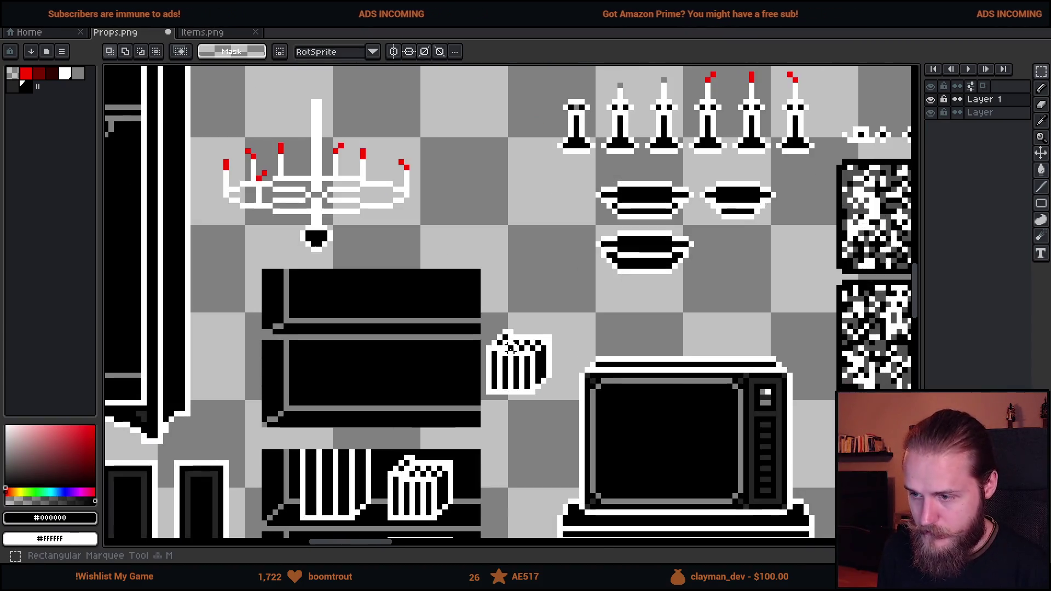
drag(487, 315, 555, 425)
mouse_move(549, 389)
mouse_down()
mouse_move(526, 413)
mouse_move(461, 340)
mouse_move(441, 399)
mouse_up()
click(511, 414)
Nudge the bucket's lid down one pixel.
scroll(511, 413, down, 3)
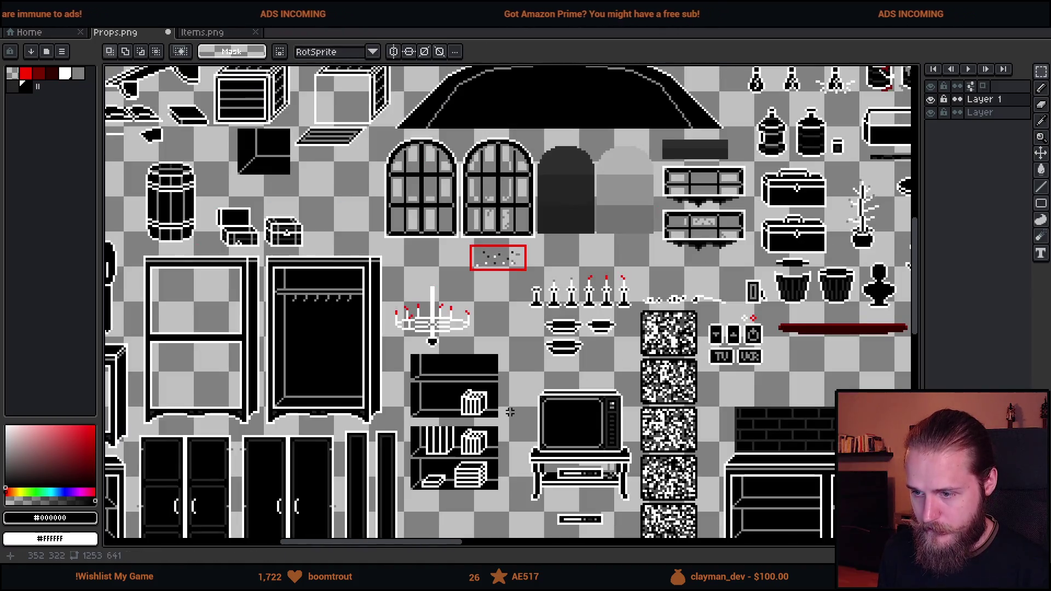
scroll(501, 403, up, 4)
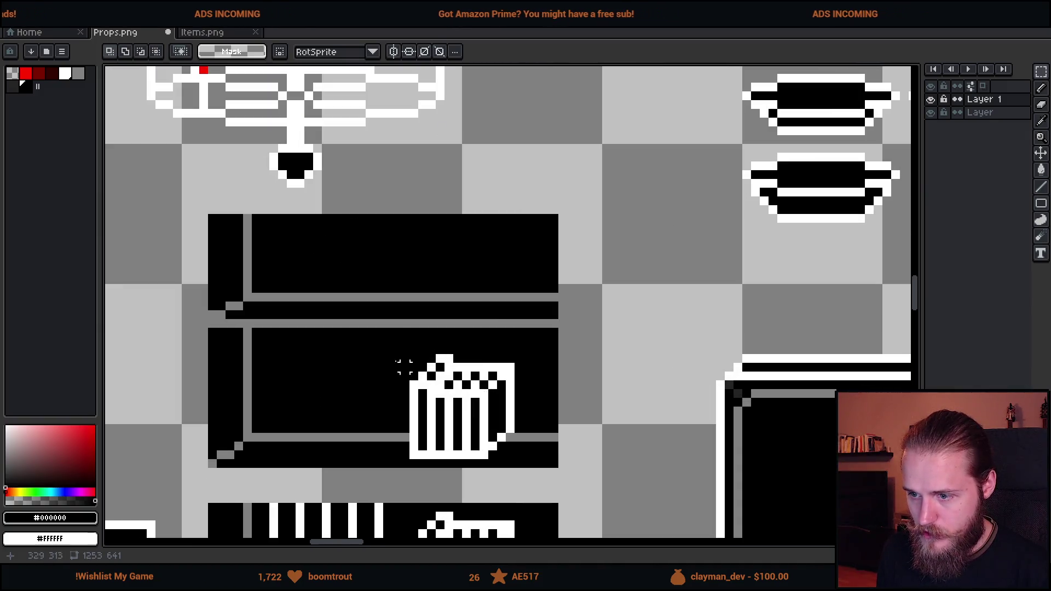
drag(387, 340, 550, 478)
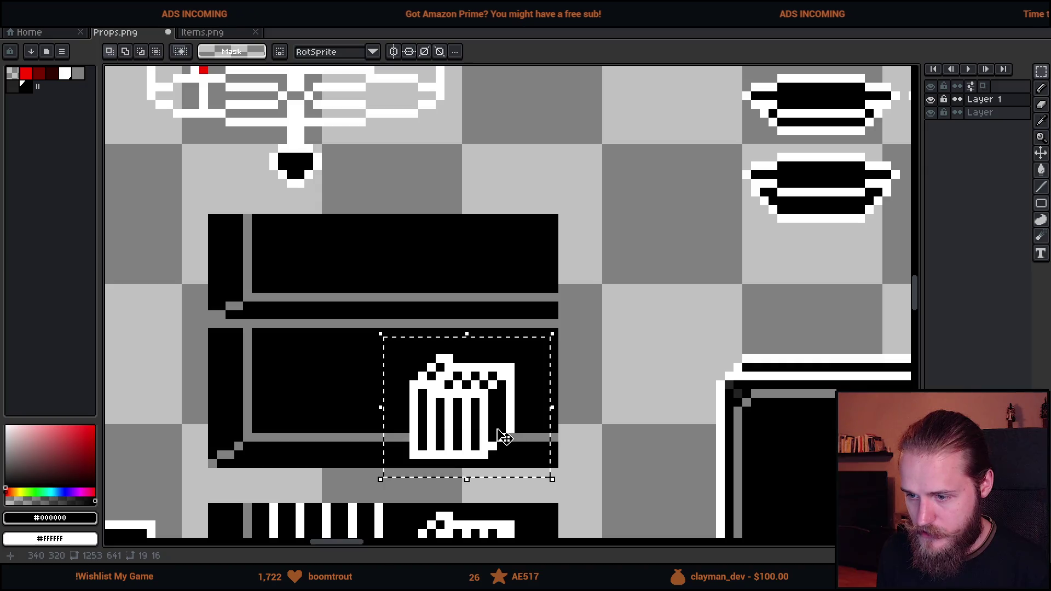
click(493, 410)
mouse_move(495, 361)
mouse_down()
mouse_move(549, 436)
mouse_move(552, 463)
mouse_up()
click(524, 420)
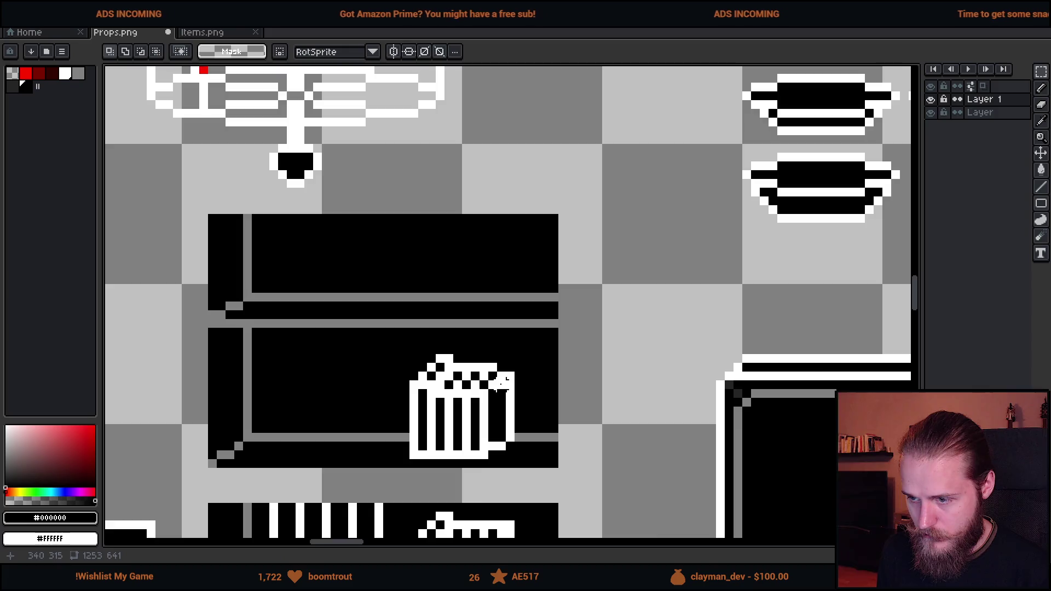
scroll(496, 385, up, 2)
drag(328, 312, 498, 375)
mouse_move(446, 335)
mouse_down()
mouse_move(448, 355)
mouse_move(447, 343)
mouse_up()
click(605, 309)
Erase the lid's top rows and redraw them with white pixels, undoing the last few.
drag(321, 285, 504, 340)
key(Delete)
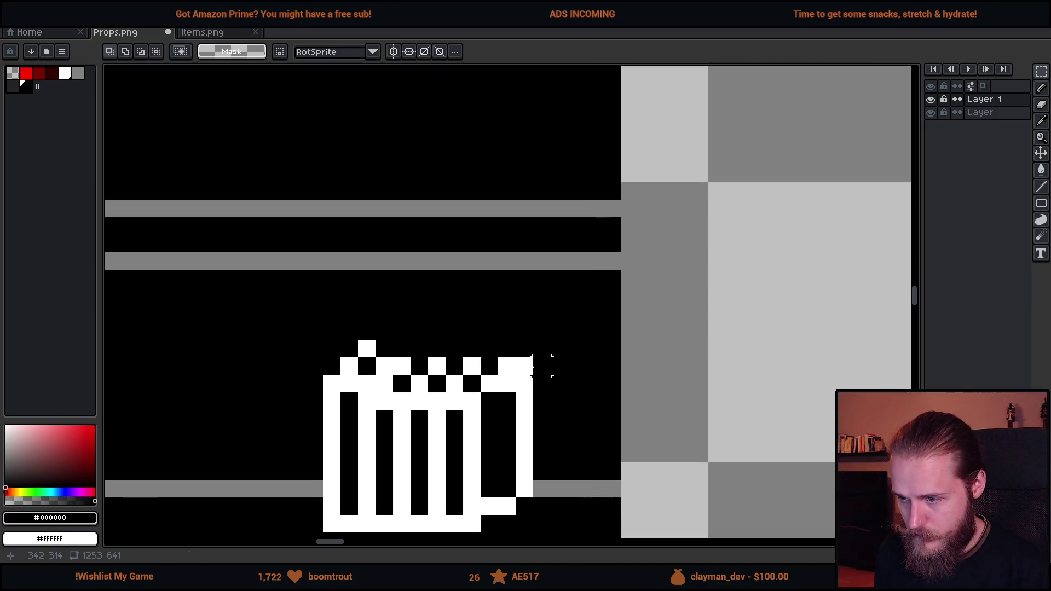
alt+click(511, 368)
key(b)
drag(510, 366, 399, 364)
click(378, 350)
shift+click(472, 352)
key(ctrl+z)
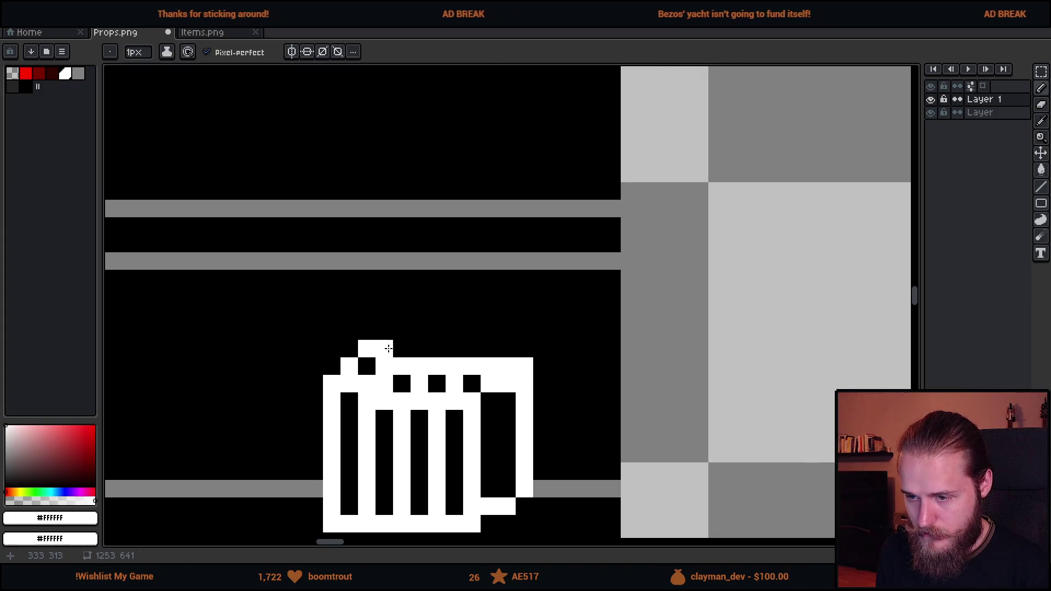
key(m)
Sketch a red mark on the shelves with the pencil, then undo it.
scroll(471, 352, down, 3)
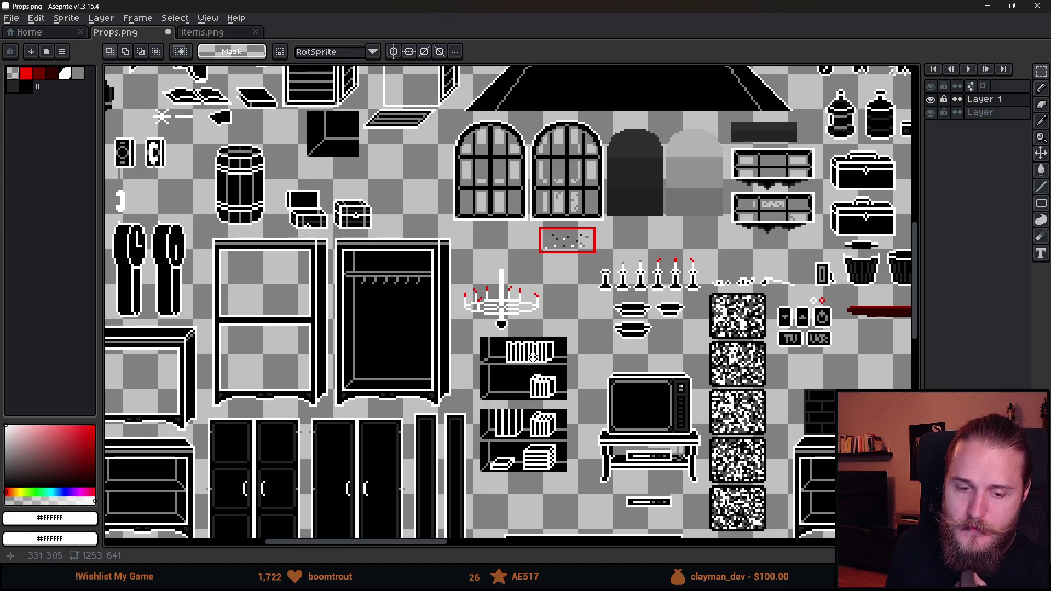
scroll(510, 335, down, 5)
scroll(510, 336, up, 2)
scroll(528, 286, up, 4)
scroll(504, 318, down, 3)
scroll(483, 348, up, 3)
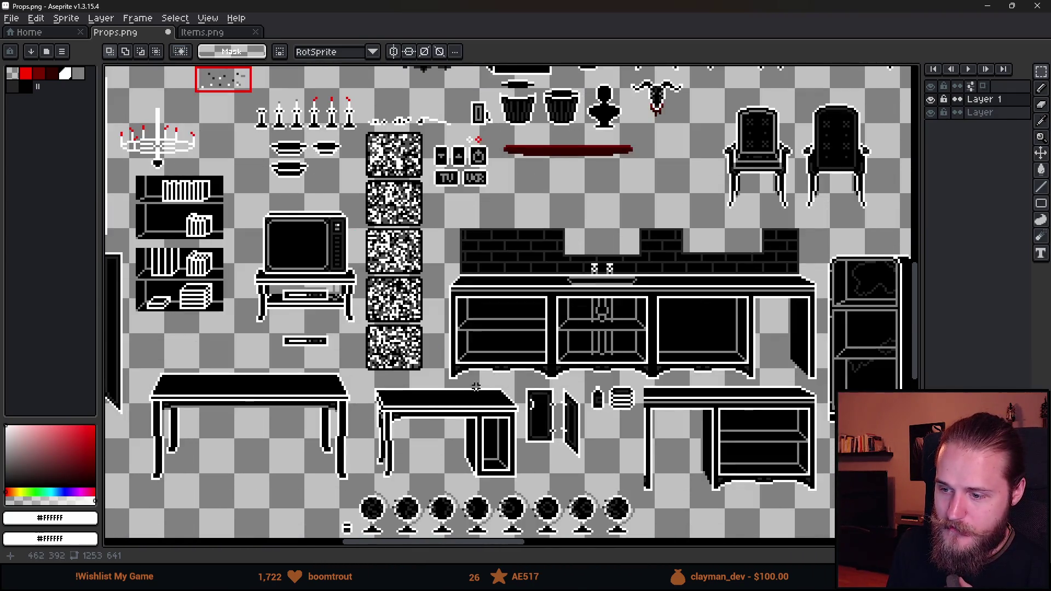
scroll(477, 386, up, 1)
scroll(422, 380, down, 1)
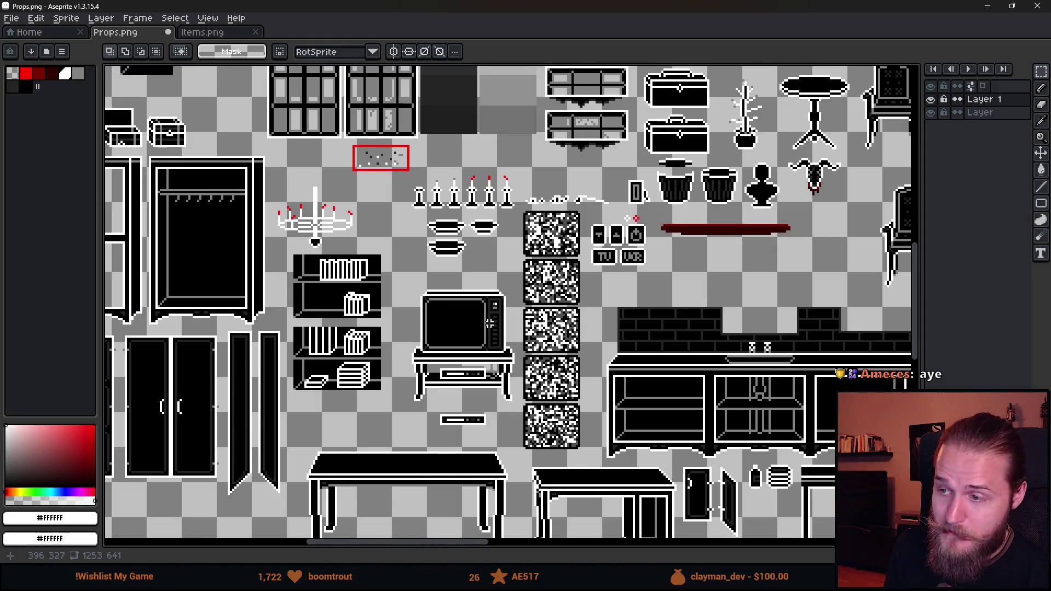
scroll(490, 324, up, 3)
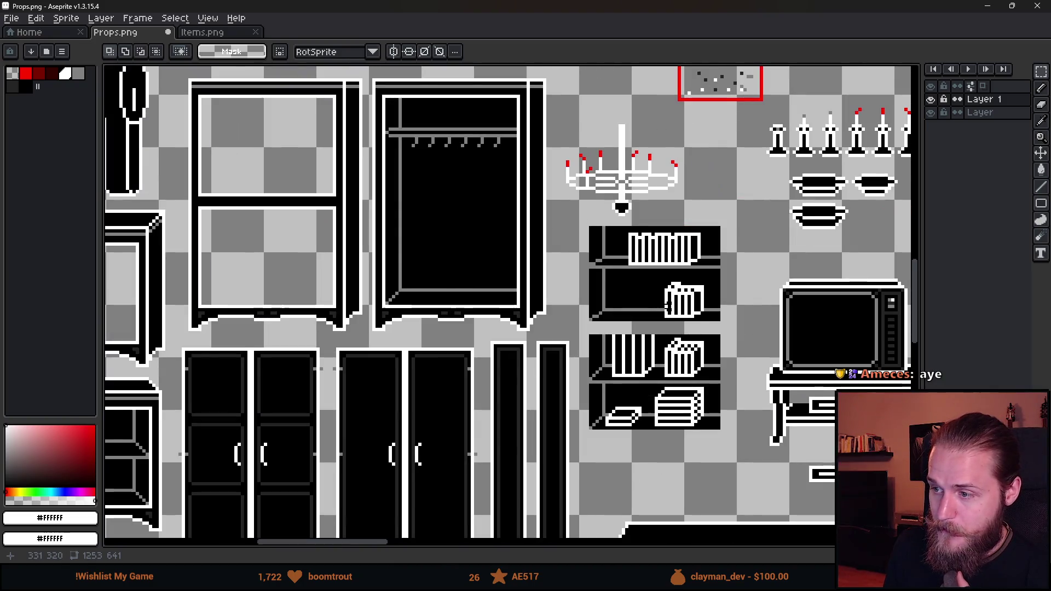
scroll(669, 305, down, 1)
scroll(412, 279, up, 2)
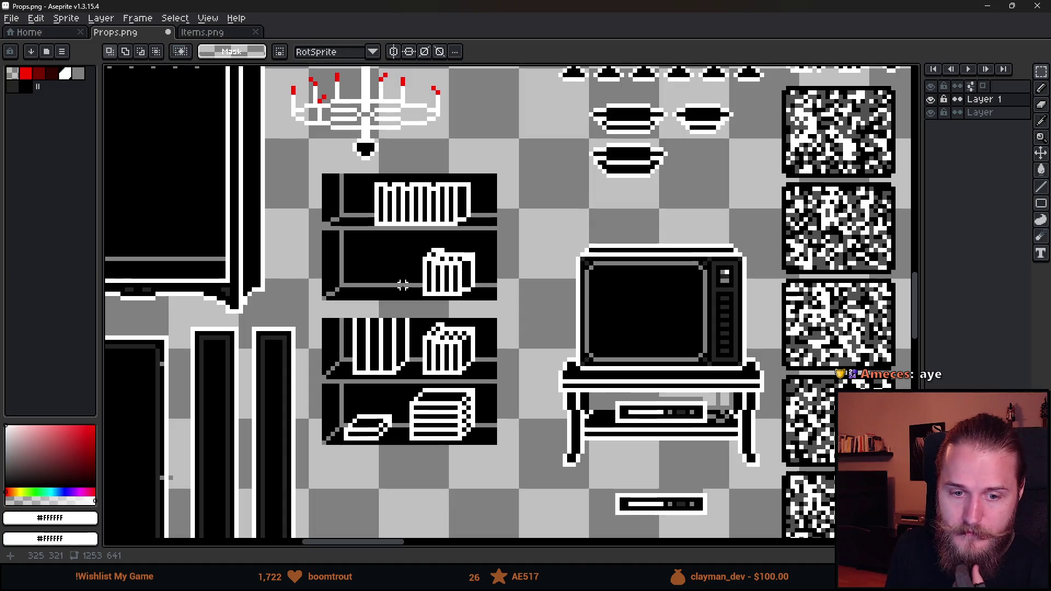
scroll(390, 311, up, 1)
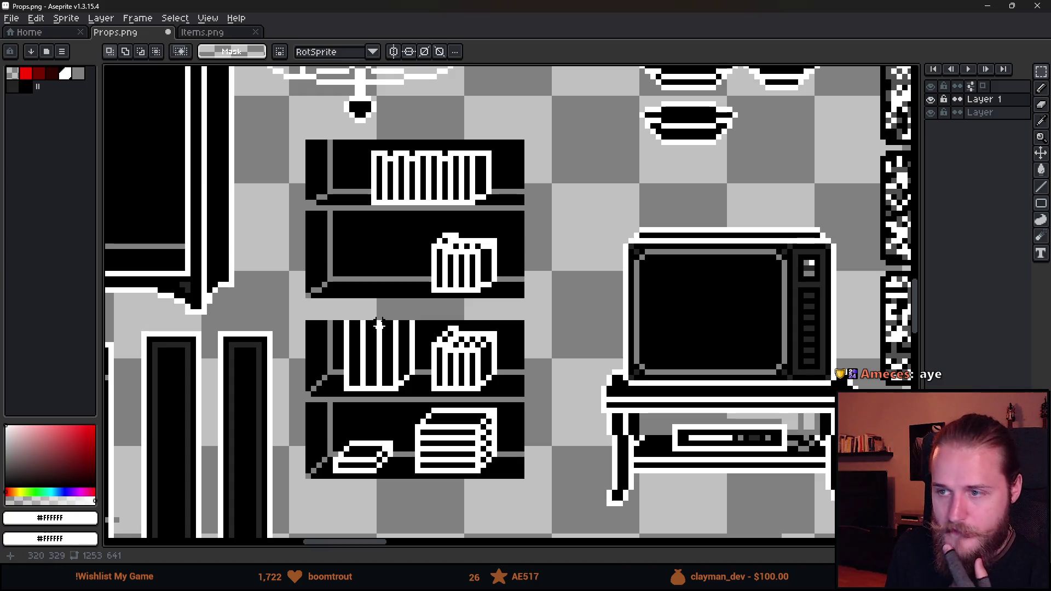
scroll(416, 181, down, 1)
scroll(403, 244, down, 1)
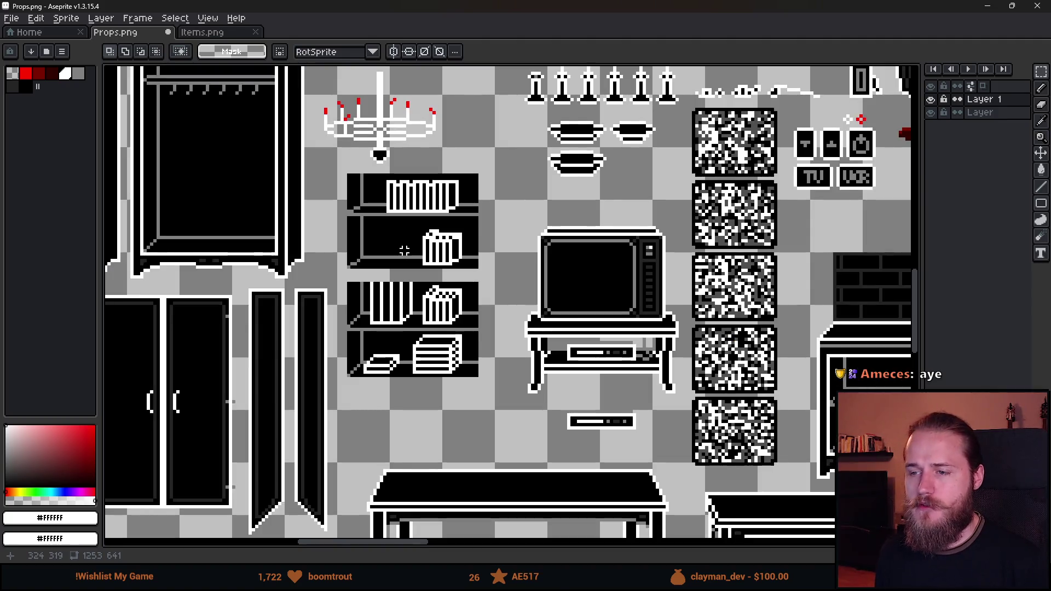
scroll(464, 200, up, 4)
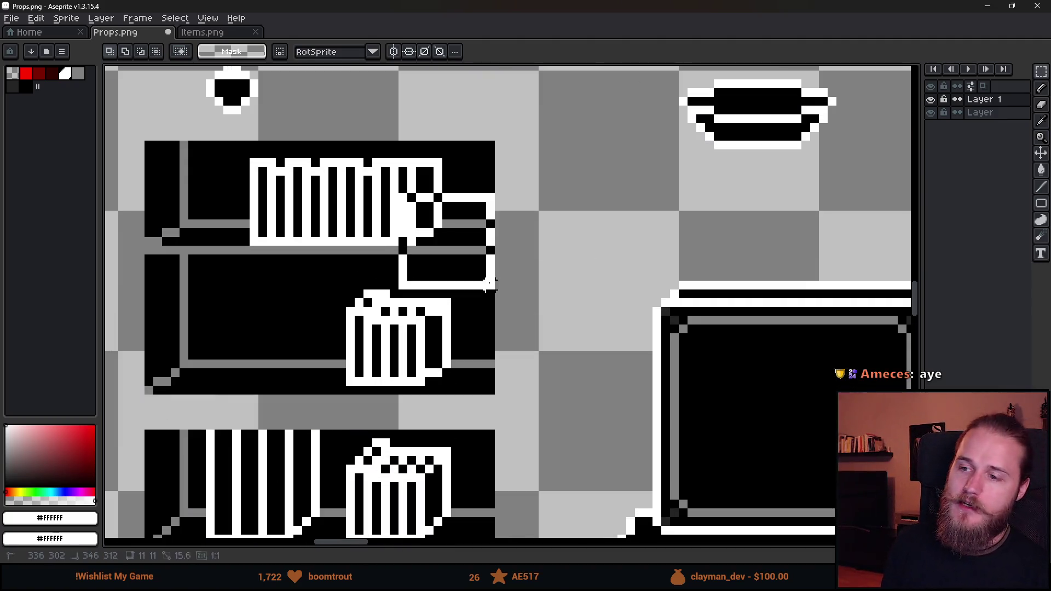
click(25, 73)
key(b)
mouse_move(434, 184)
mouse_down()
mouse_move(493, 211)
mouse_move(433, 230)
mouse_up()
key(ctrl+z)
Draw a red guide line along the shelf's left edge, try moving it, then undo part.
scroll(496, 267, down, 1)
scroll(496, 267, down, 2)
scroll(482, 278, up, 3)
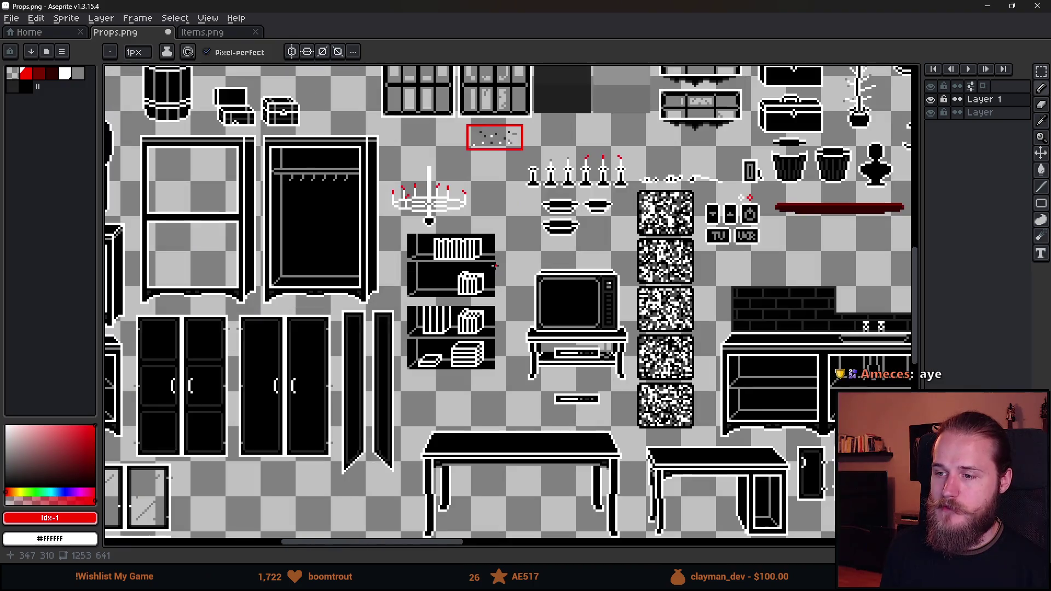
scroll(479, 281, down, 1)
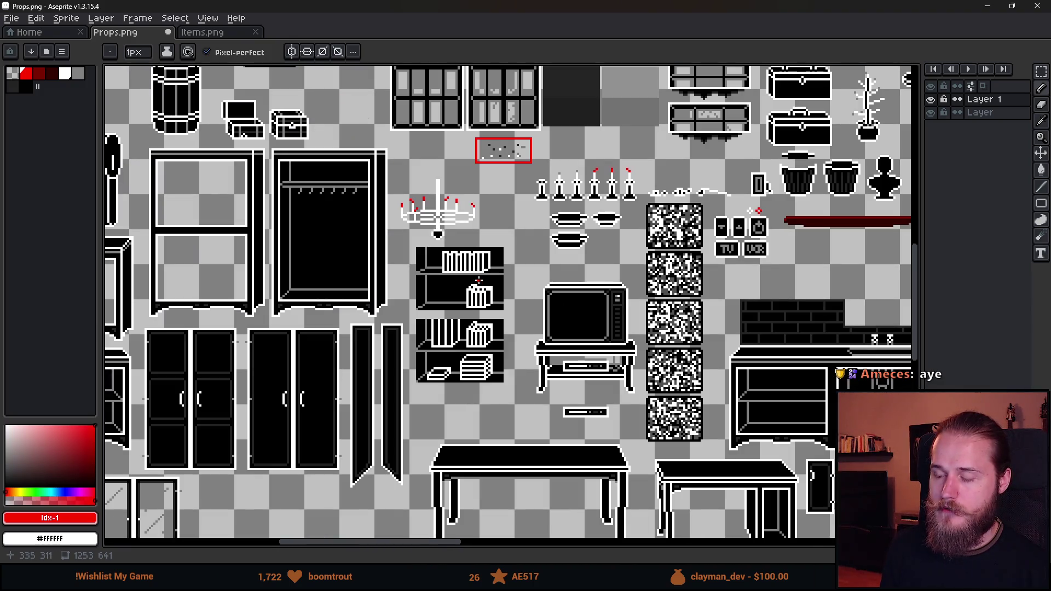
scroll(480, 274, up, 4)
scroll(464, 272, up, 2)
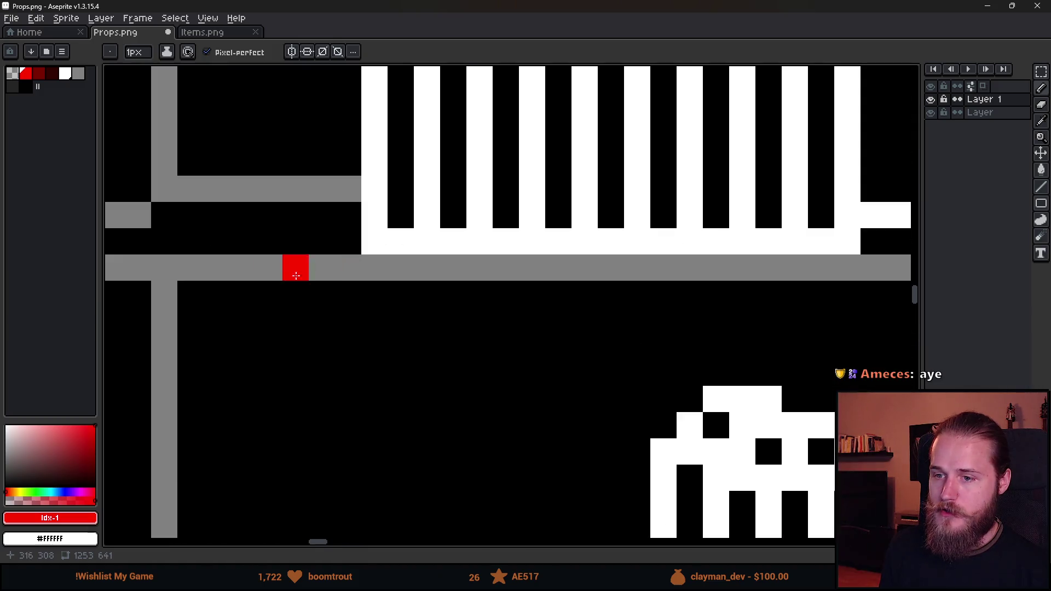
scroll(294, 265, down, 2)
drag(242, 275, 347, 311)
scroll(329, 310, up, 1)
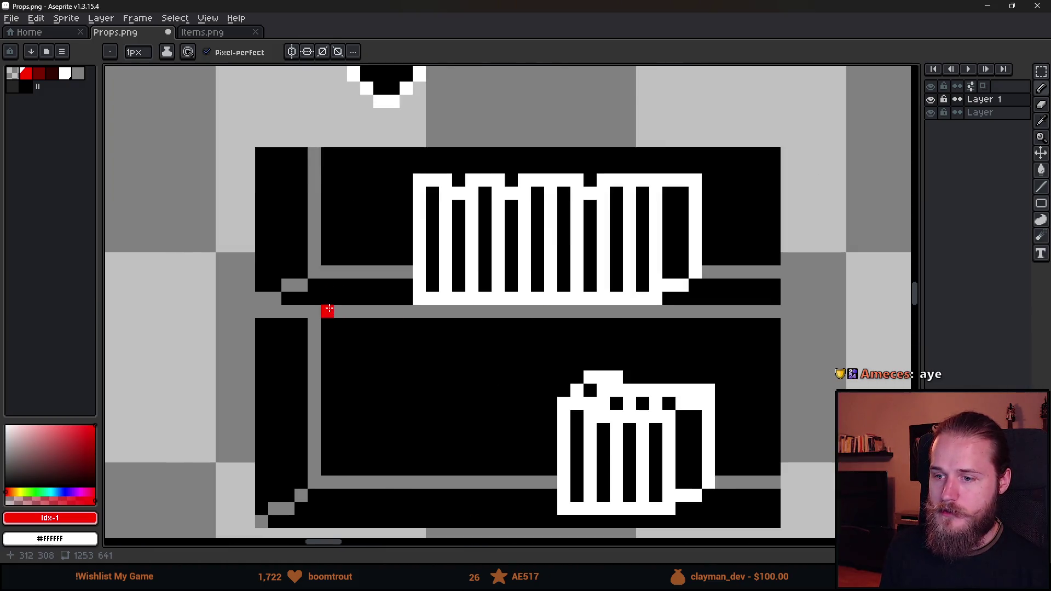
mouse_move(281, 285)
mouse_down()
mouse_move(301, 285)
mouse_move(314, 257)
mouse_move(316, 199)
mouse_up()
scroll(383, 340, down, 2)
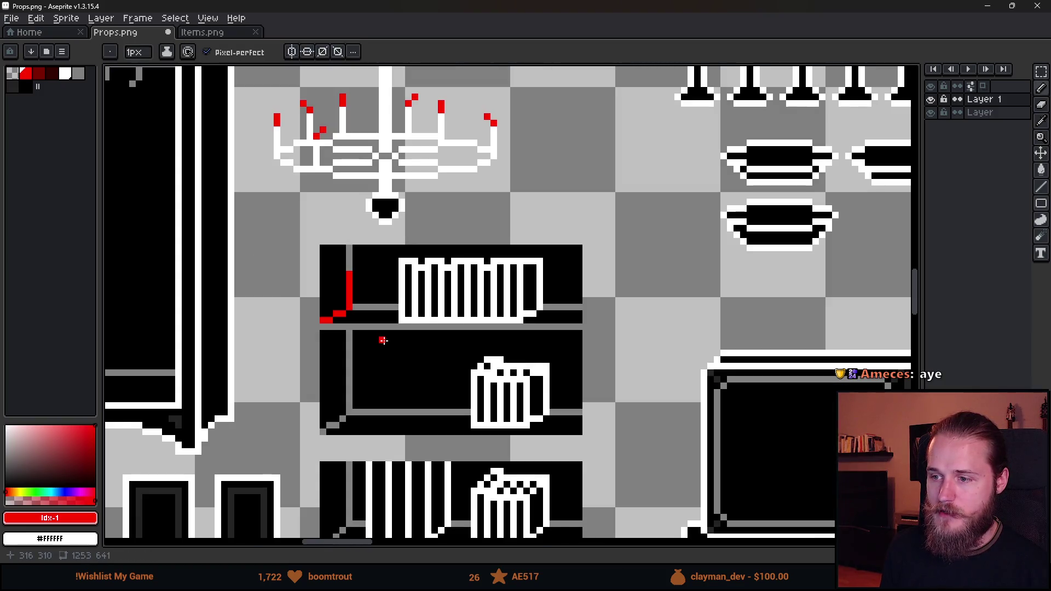
scroll(383, 341, up, 1)
key(m)
mouse_move(249, 224)
mouse_down()
mouse_move(350, 350)
mouse_move(524, 378)
mouse_move(569, 326)
mouse_up()
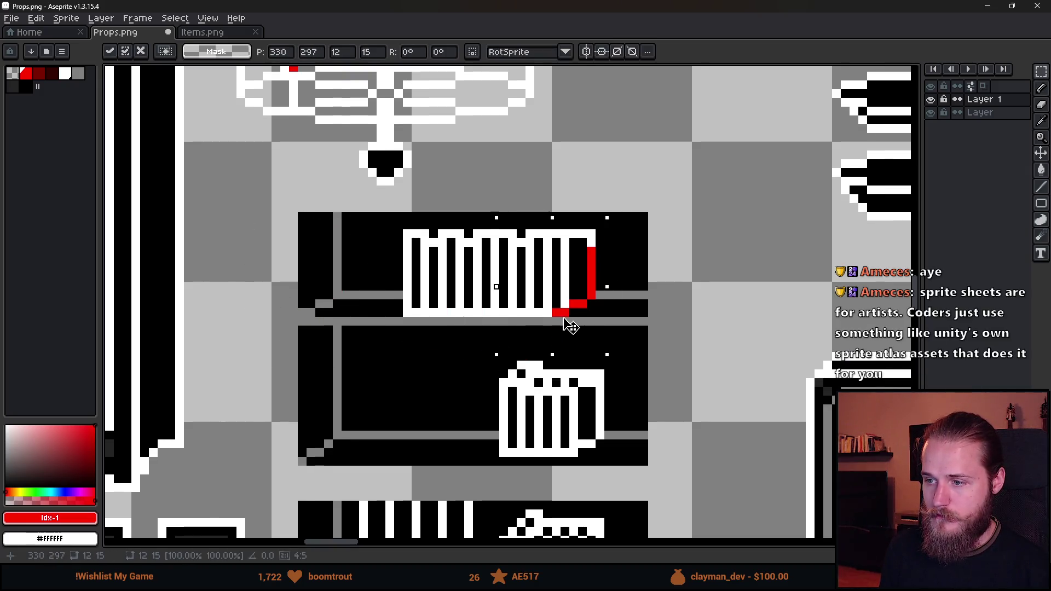
key(ctrl+z)
key(ctrl+z)
key(ctrl+z)
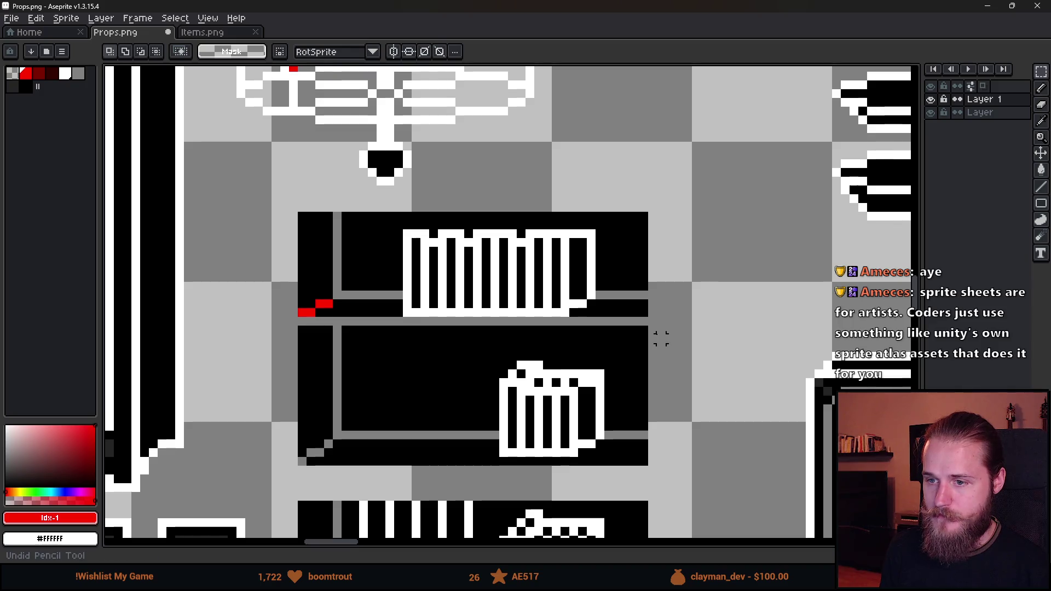
scroll(660, 336, down, 4)
scroll(657, 335, up, 1)
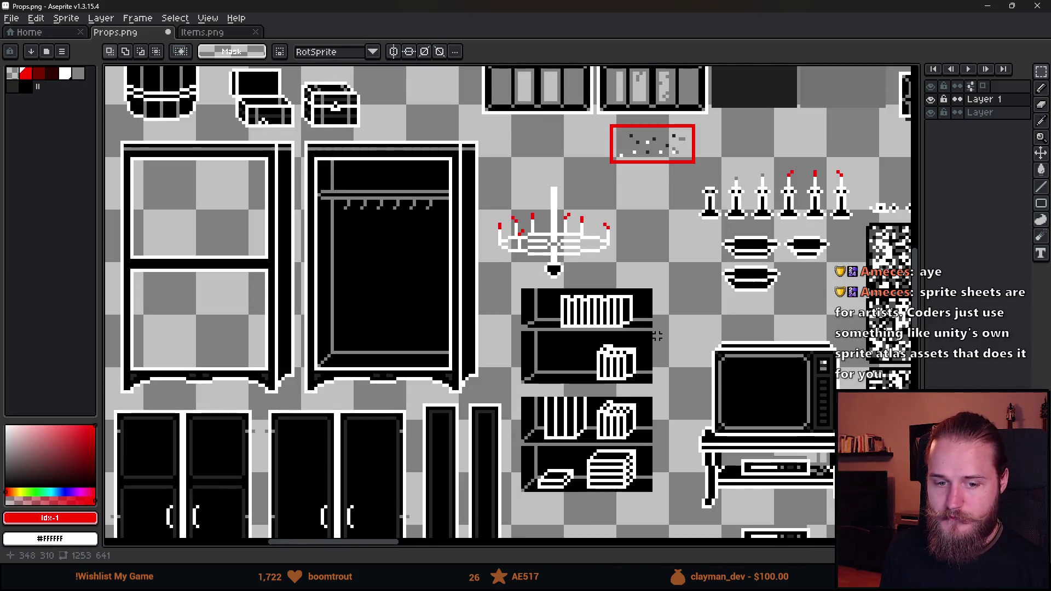
drag(629, 388, 499, 343)
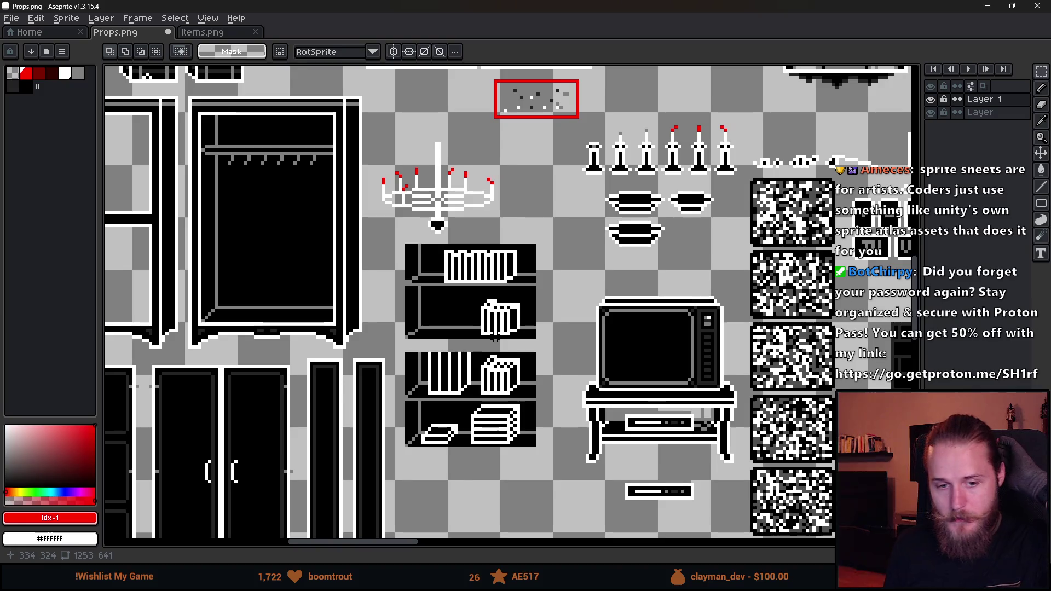
scroll(465, 348, down, 3)
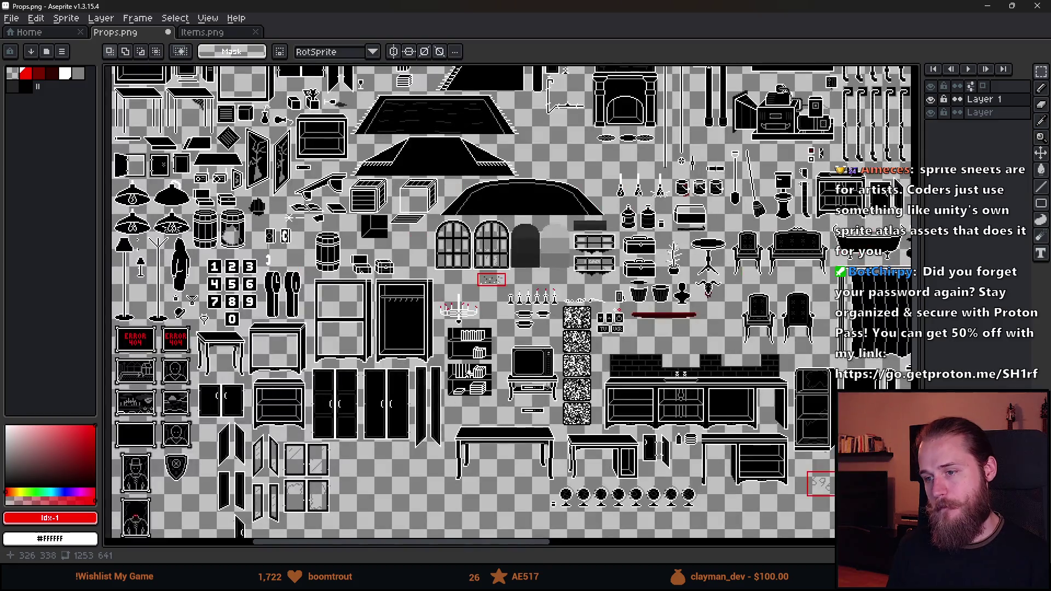
scroll(464, 384, up, 2)
scroll(463, 425, up, 1)
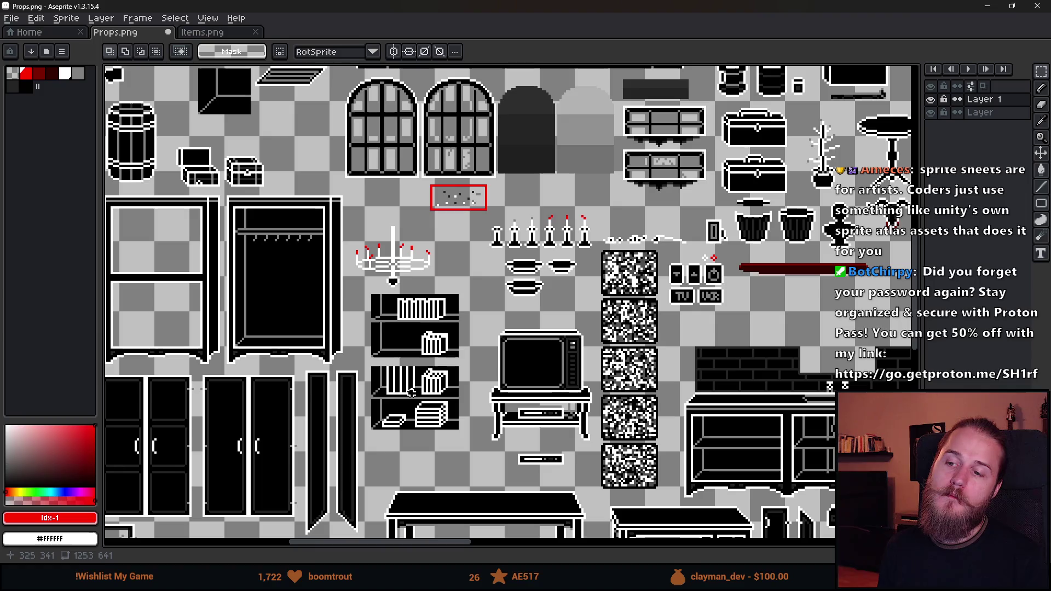
scroll(400, 317, up, 4)
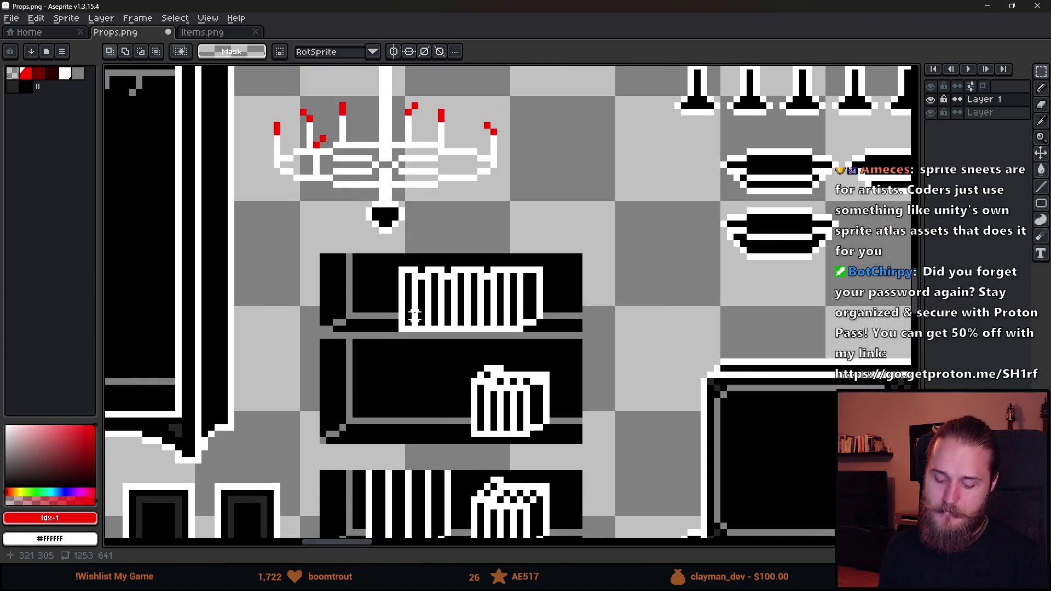
scroll(410, 356, down, 3)
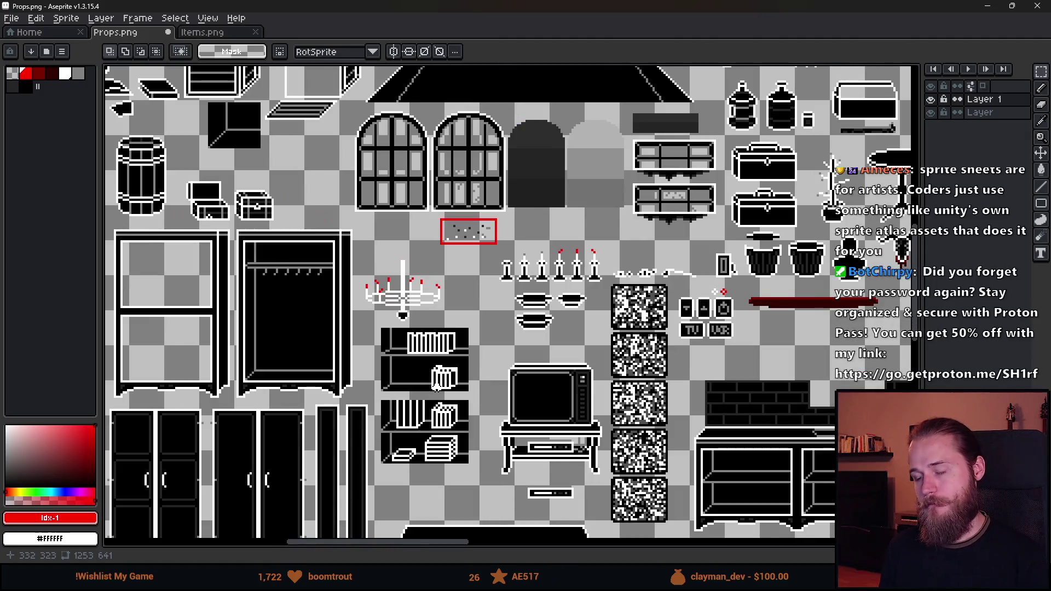
scroll(503, 433, down, 3)
scroll(504, 434, up, 3)
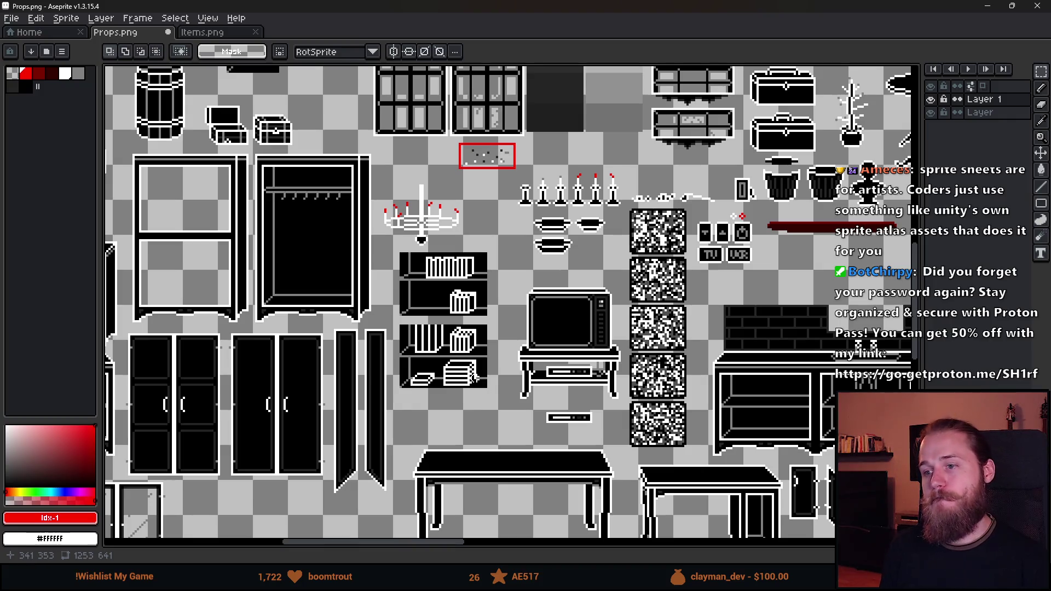
scroll(471, 253, up, 1)
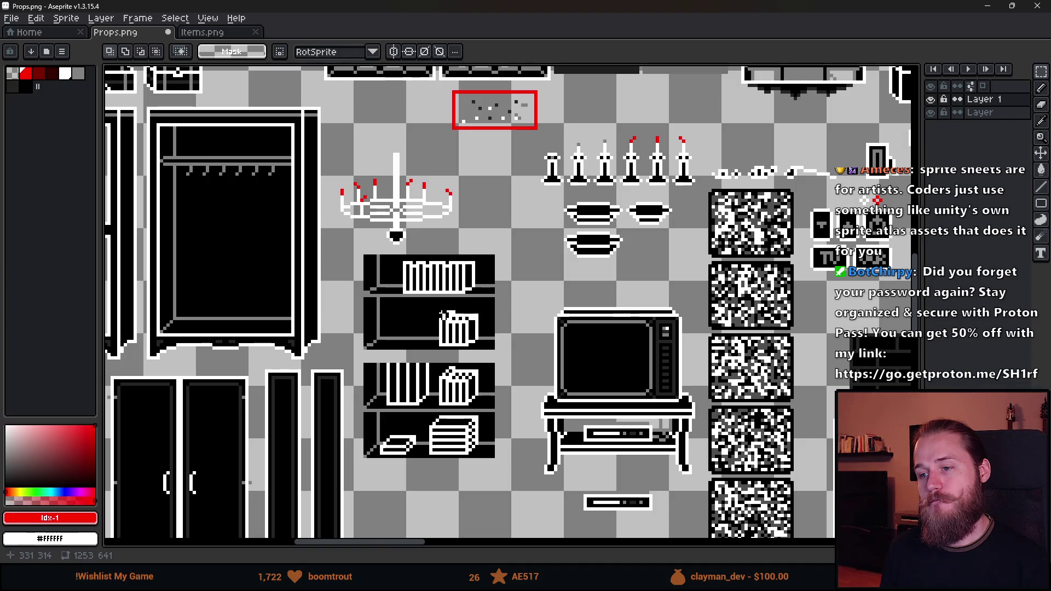
With the Pencil and grey, paint pixels down one black column of the bookshelf books.
click(78, 72)
scroll(442, 243, up, 5)
key(b)
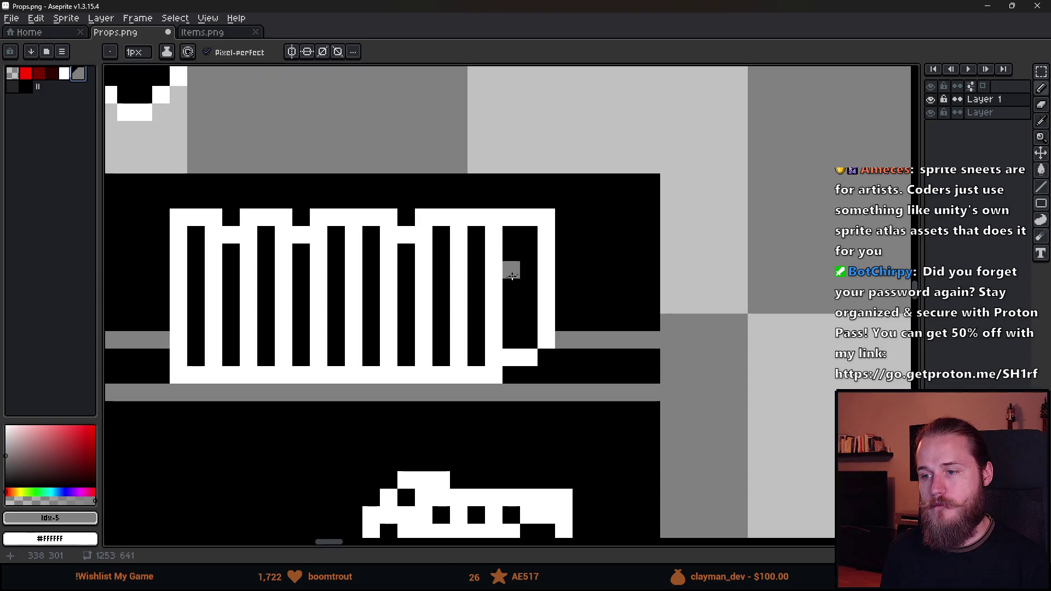
drag(480, 270, 476, 359)
scroll(482, 373, down, 5)
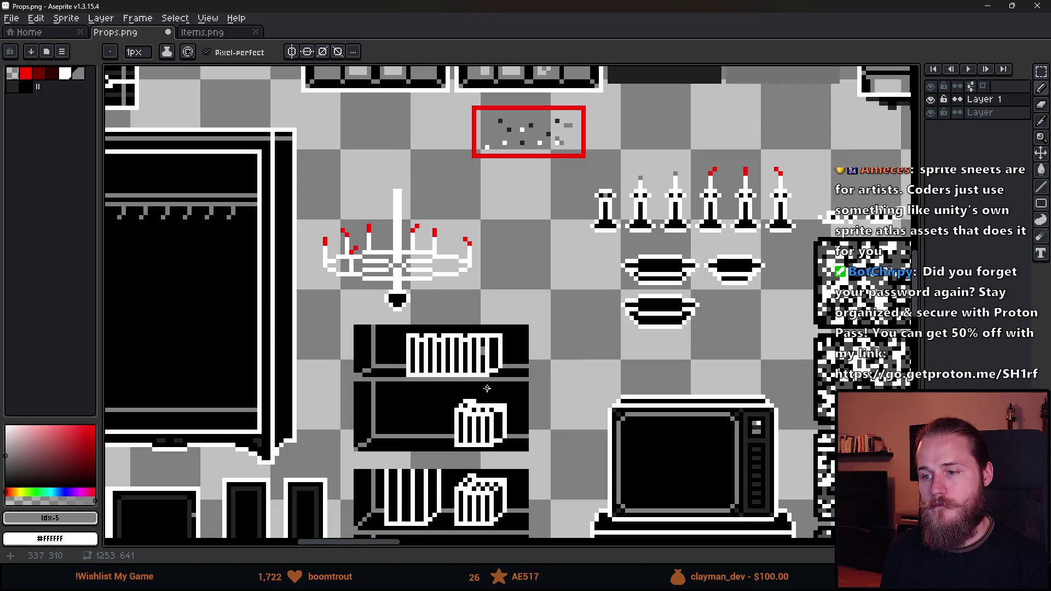
drag(483, 401, 513, 322)
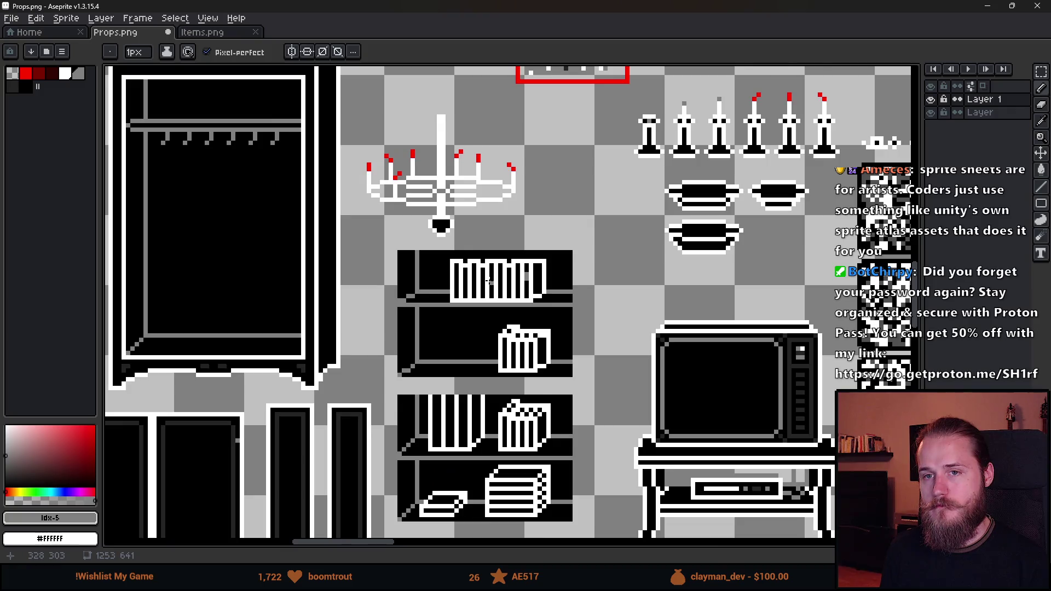
scroll(489, 280, up, 3)
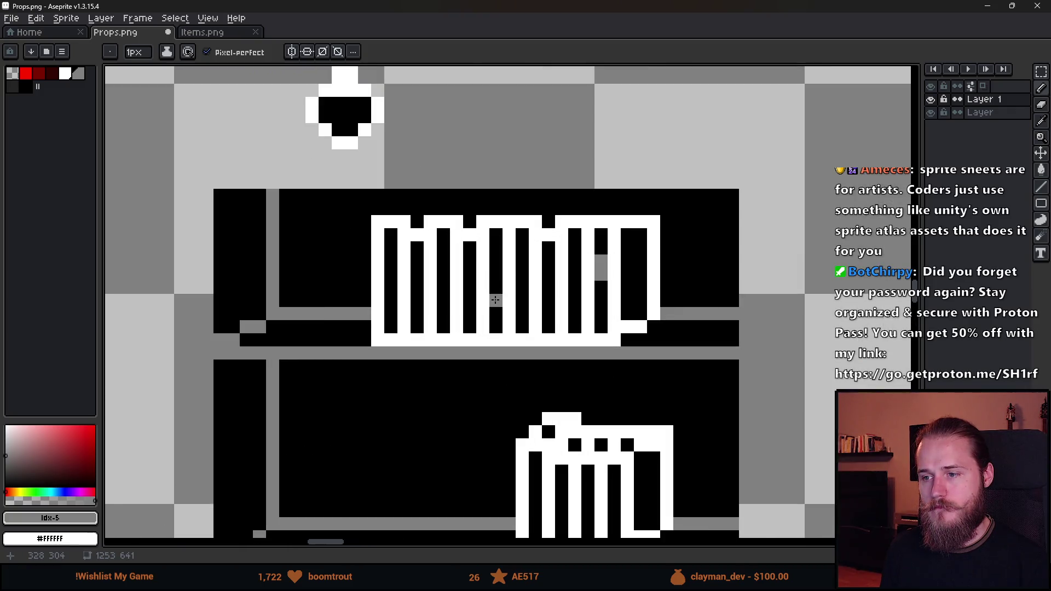
scroll(491, 392, down, 4)
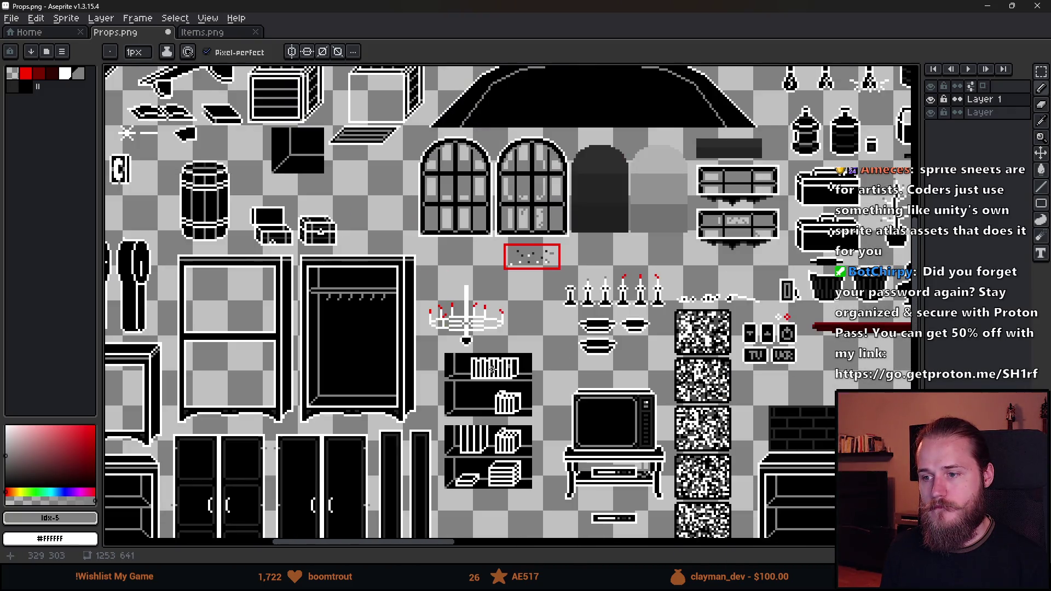
scroll(492, 369, up, 4)
scroll(426, 340, down, 4)
scroll(426, 340, up, 4)
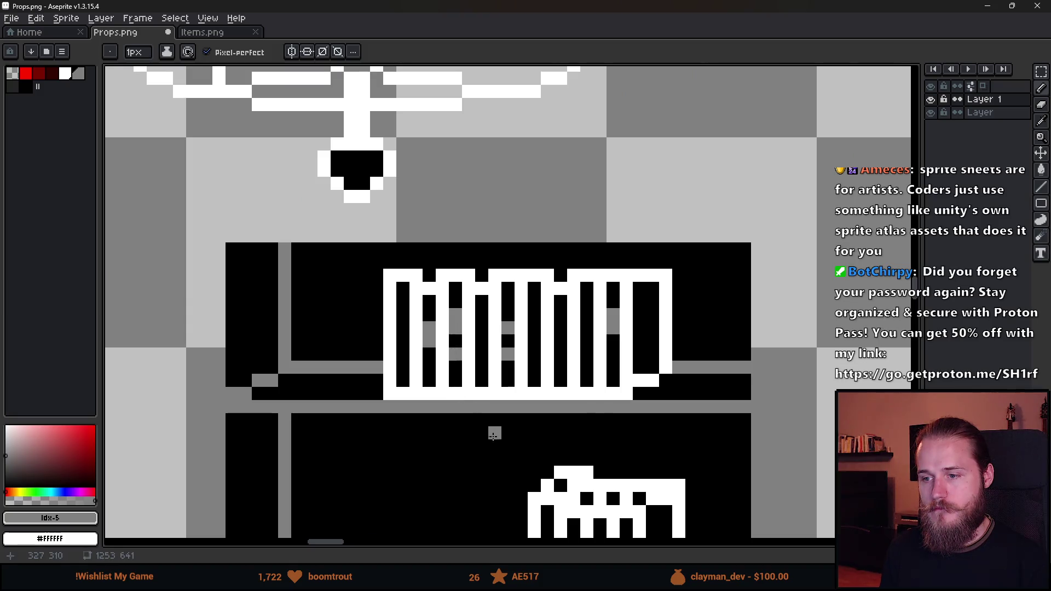
scroll(494, 436, down, 5)
scroll(522, 390, up, 2)
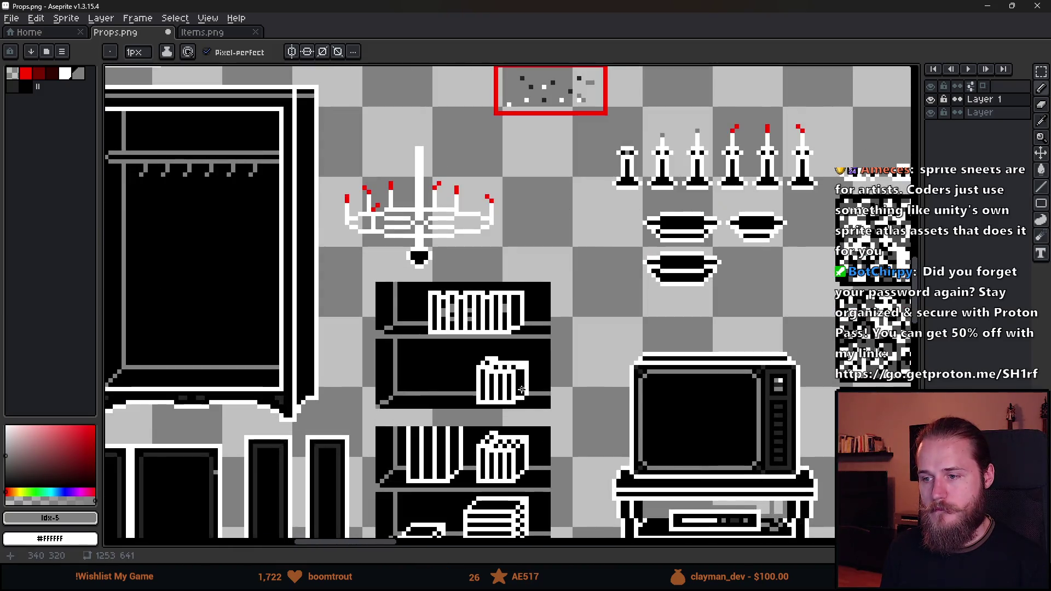
scroll(521, 390, up, 2)
Switch to the dark grey swatch and paint a dark block into the right black column.
click(11, 86)
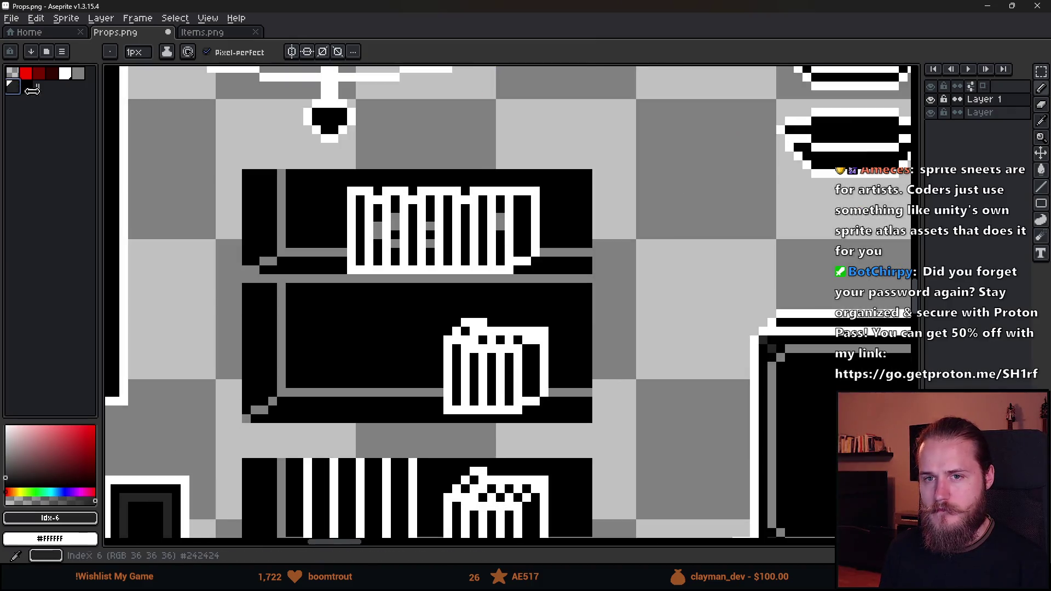
scroll(481, 243, up, 5)
scroll(628, 131, down, 2)
scroll(618, 283, up, 2)
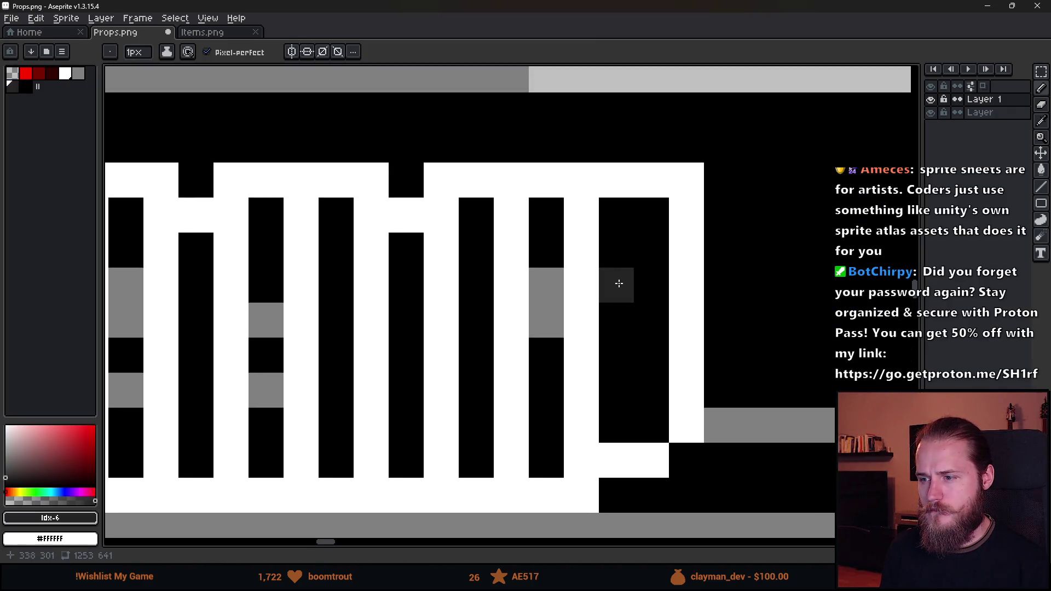
click(613, 316)
mouse_move(613, 316)
mouse_down()
mouse_move(610, 274)
mouse_move(640, 335)
mouse_up()
scroll(641, 335, down, 3)
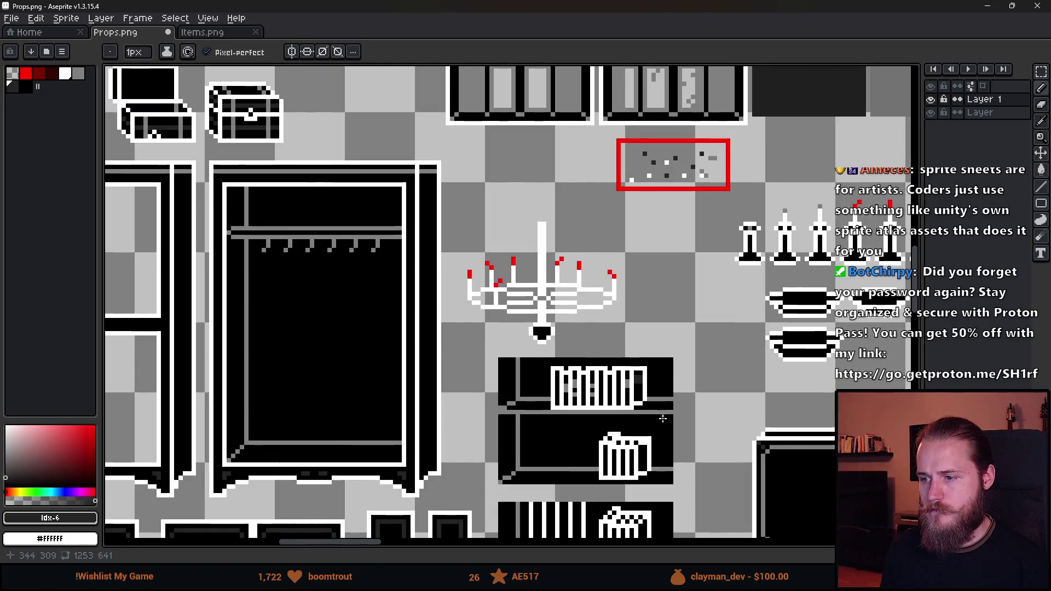
scroll(638, 313, up, 2)
scroll(638, 313, up, 2)
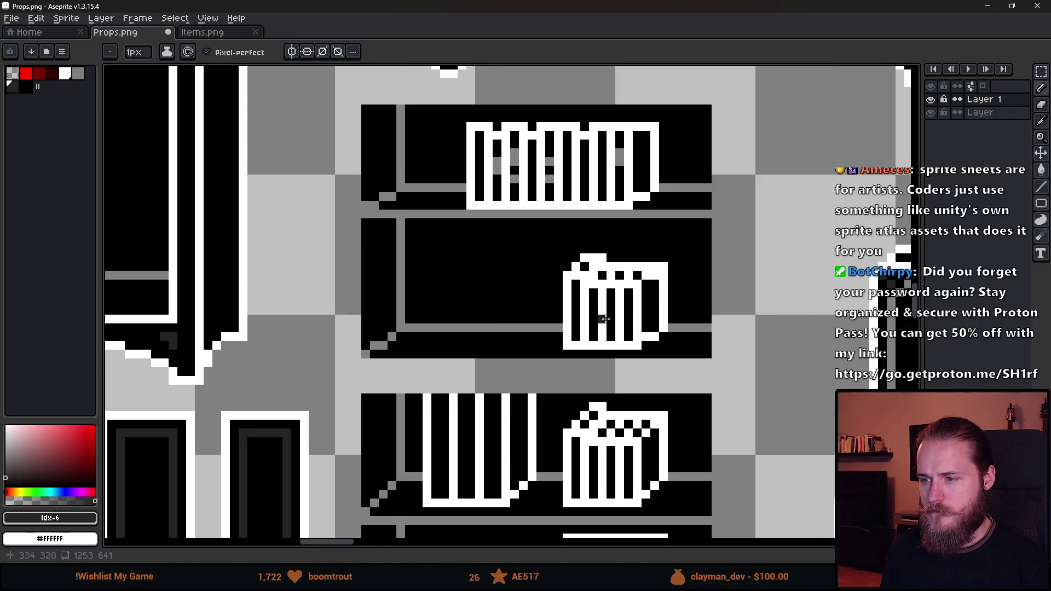
scroll(477, 181, up, 5)
Darken gap pixels between the book stripes in the left, middle and right columns.
click(427, 261)
click(427, 183)
drag(567, 295, 473, 333)
click(466, 241)
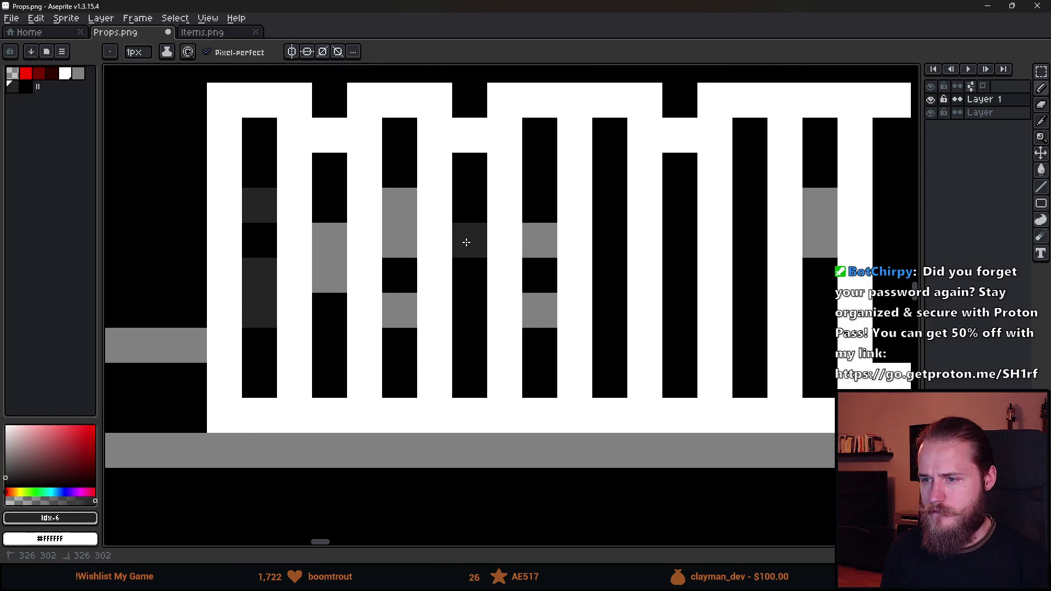
click(469, 277)
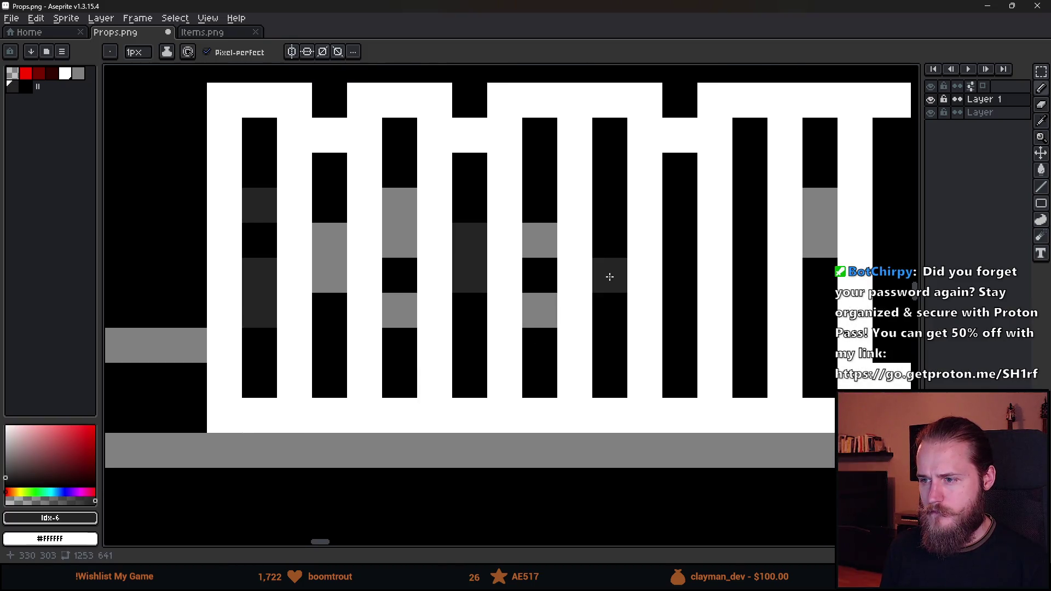
click(610, 240)
click(610, 310)
drag(708, 319, 627, 336)
drag(591, 217, 593, 254)
click(598, 291)
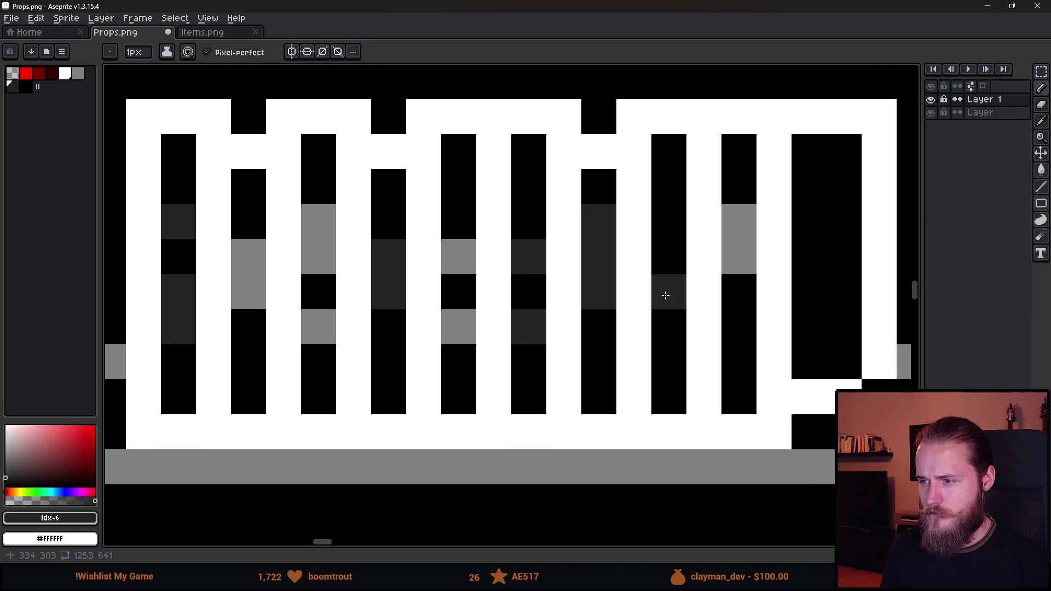
Eyedrop the mid grey from the canvas and paint grey bands across the upright books.
scroll(629, 334, down, 5)
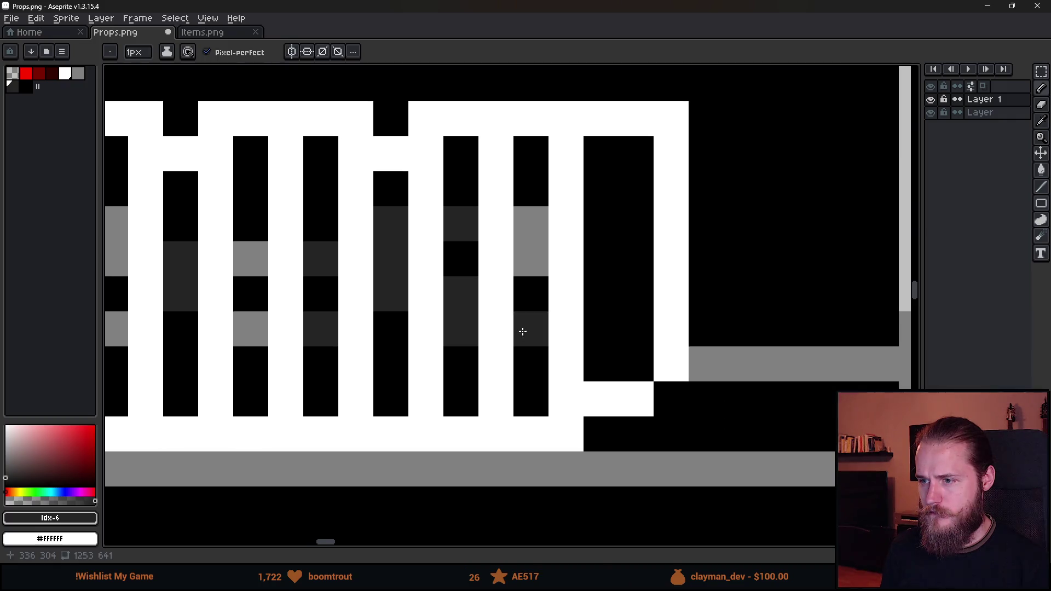
scroll(540, 362, down, 2)
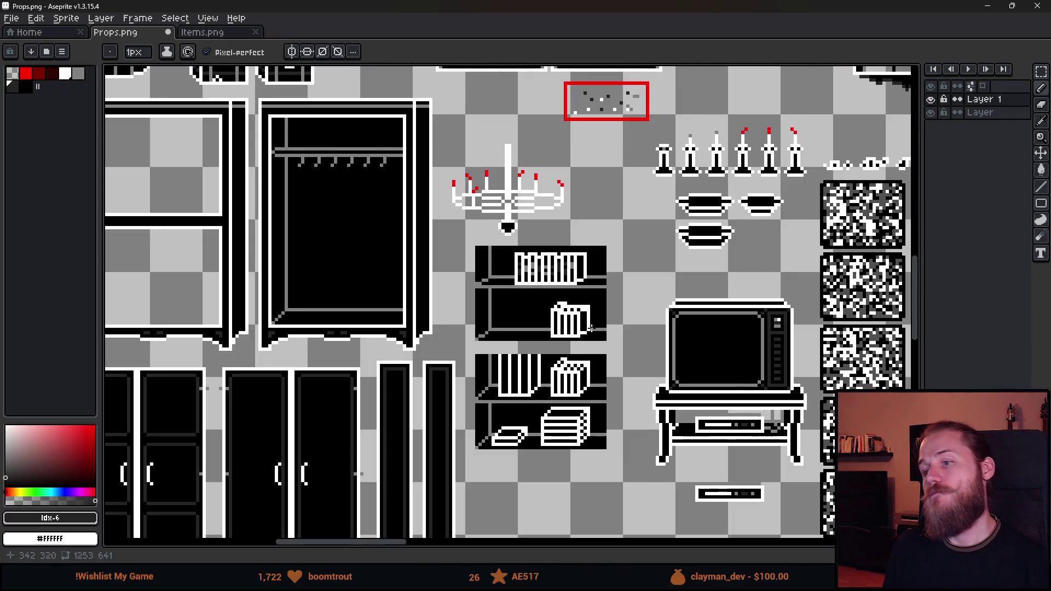
scroll(591, 328, up, 1)
scroll(540, 313, up, 2)
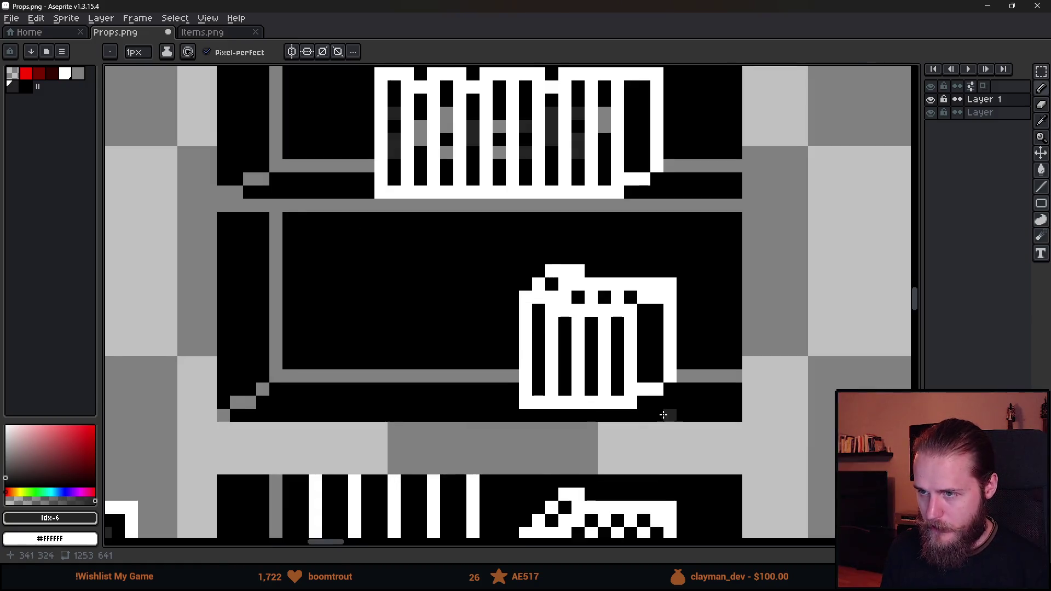
scroll(603, 416, down, 3)
scroll(517, 422, up, 1)
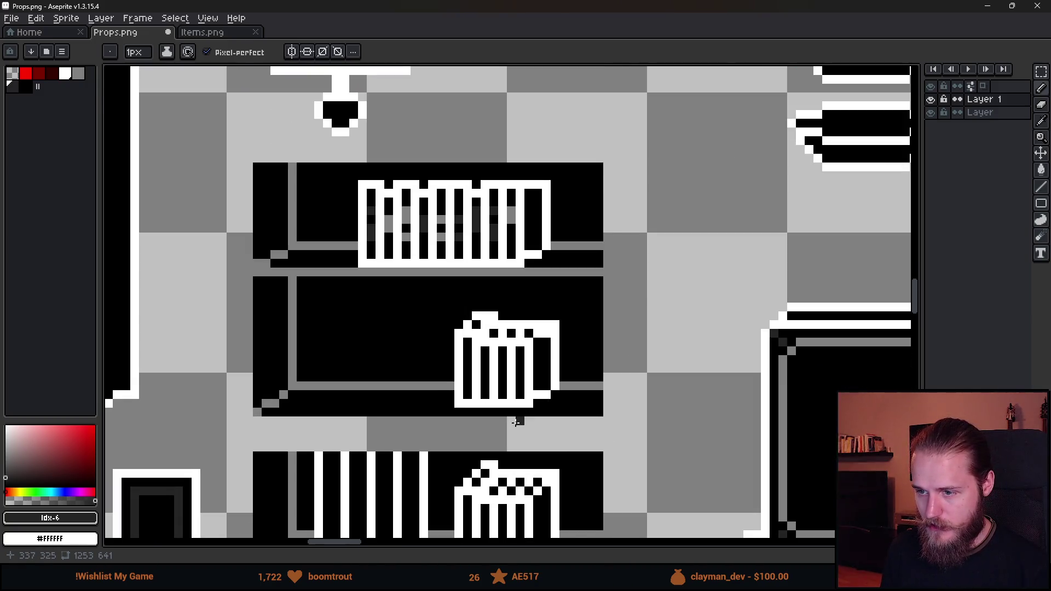
scroll(489, 398, up, 2)
scroll(471, 395, down, 1)
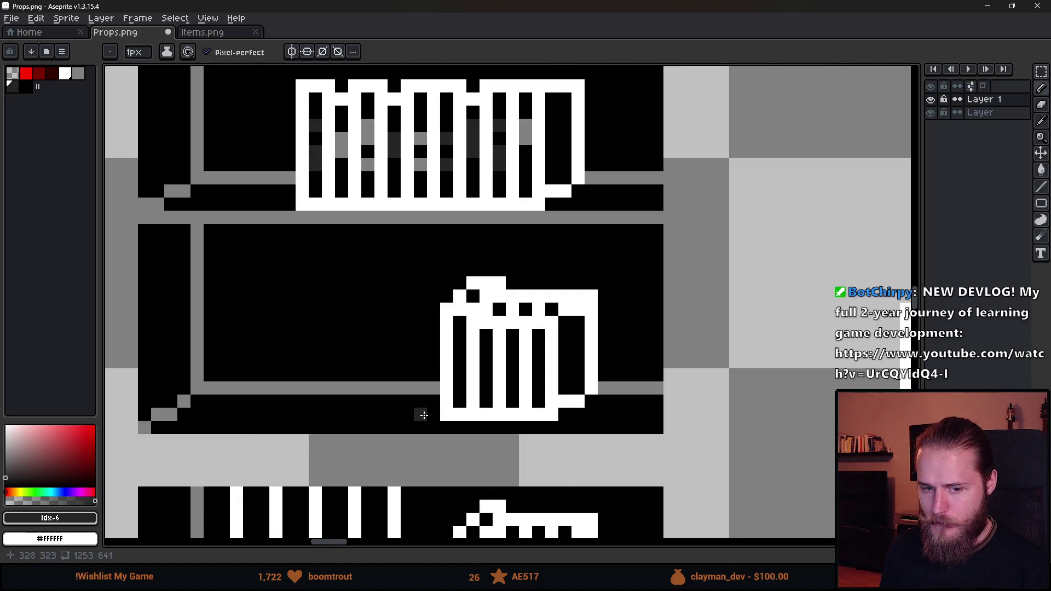
scroll(424, 416, down, 2)
drag(424, 416, 501, 350)
scroll(476, 354, up, 1)
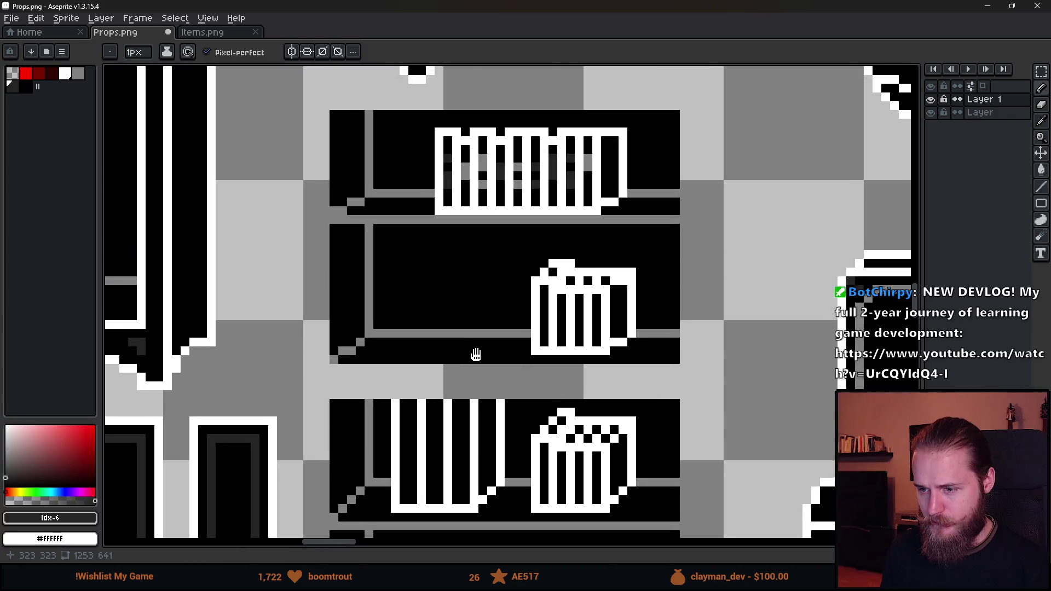
scroll(495, 307, down, 1)
scroll(517, 293, up, 2)
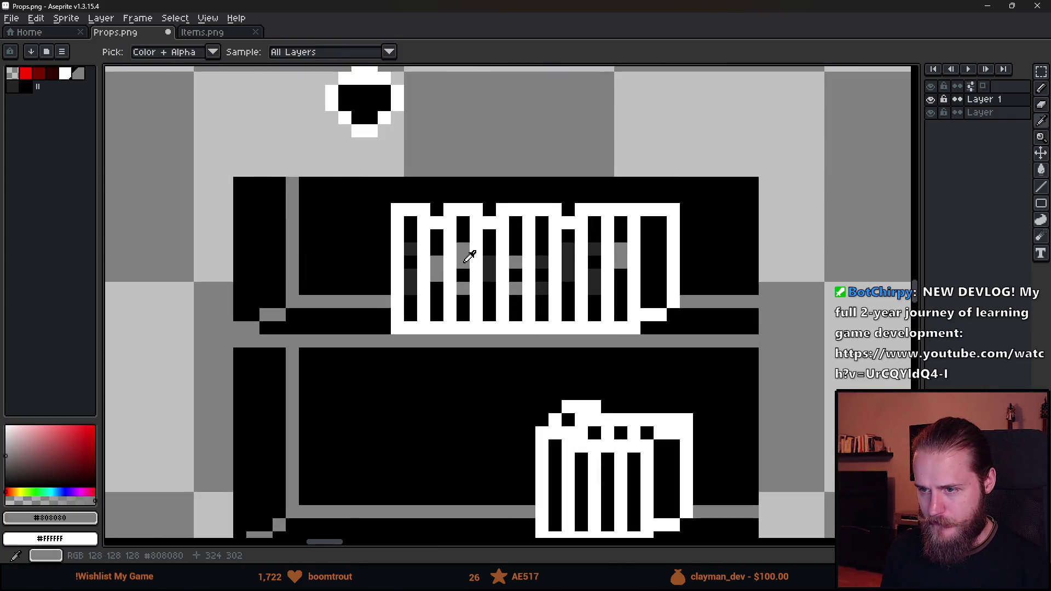
alt+click(470, 281)
scroll(460, 282, up, 2)
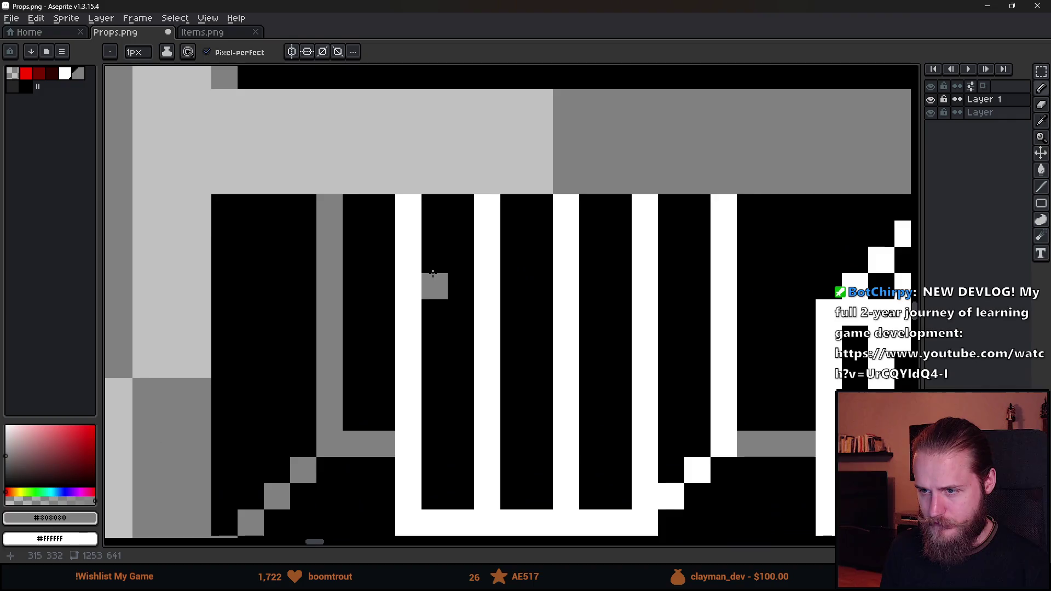
drag(438, 280, 463, 281)
drag(436, 340, 466, 340)
drag(512, 284, 537, 288)
drag(512, 340, 537, 342)
scroll(538, 341, down, 6)
scroll(550, 387, up, 5)
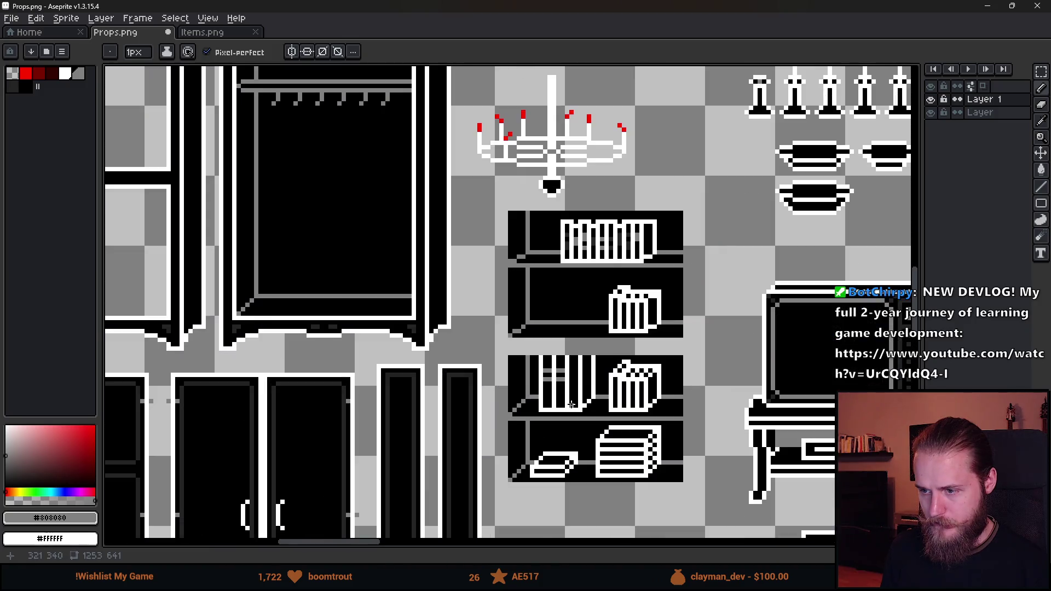
Undo the last grey band stroke.
key(ctrl+z)
scroll(569, 425, down, 5)
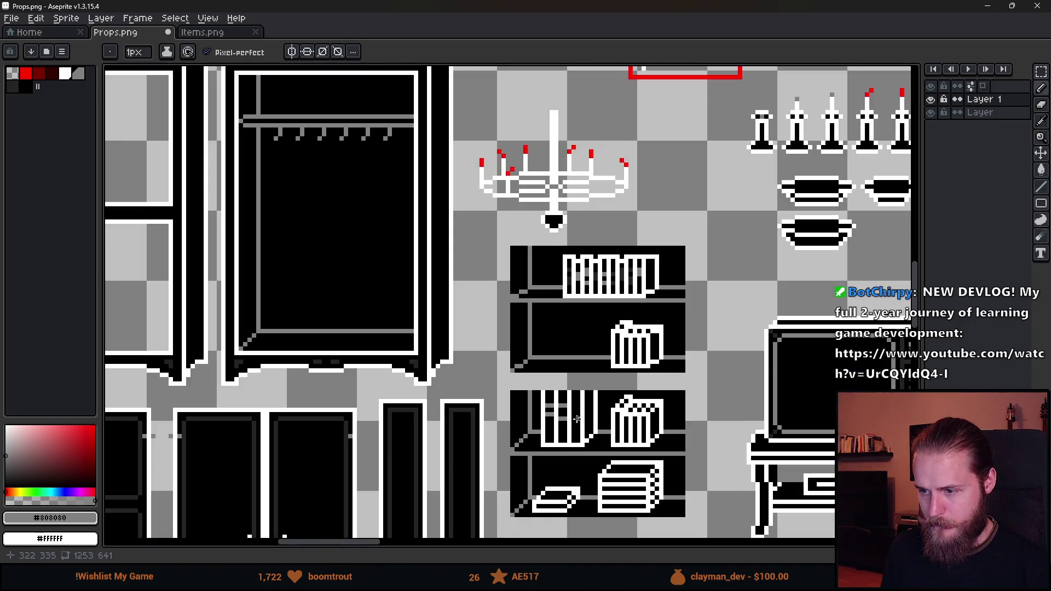
scroll(566, 400, up, 5)
scroll(587, 370, down, 5)
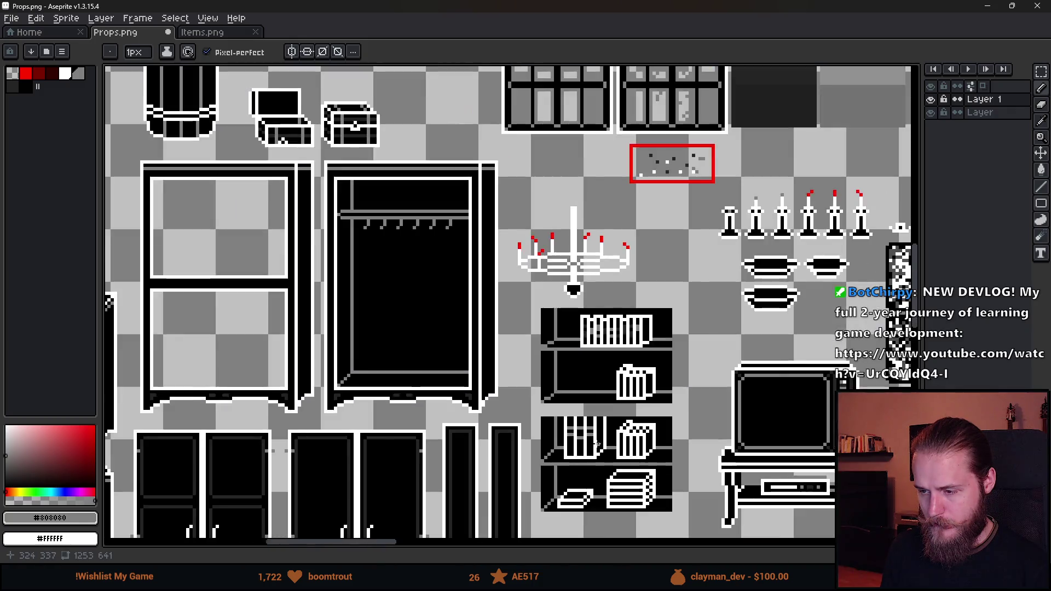
scroll(568, 272, up, 5)
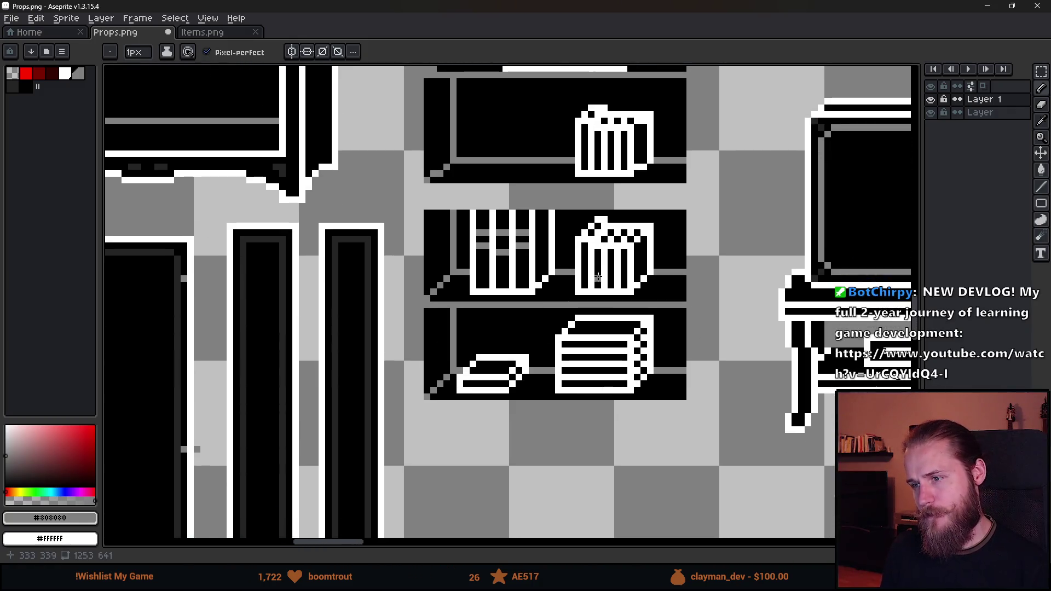
scroll(618, 190, up, 5)
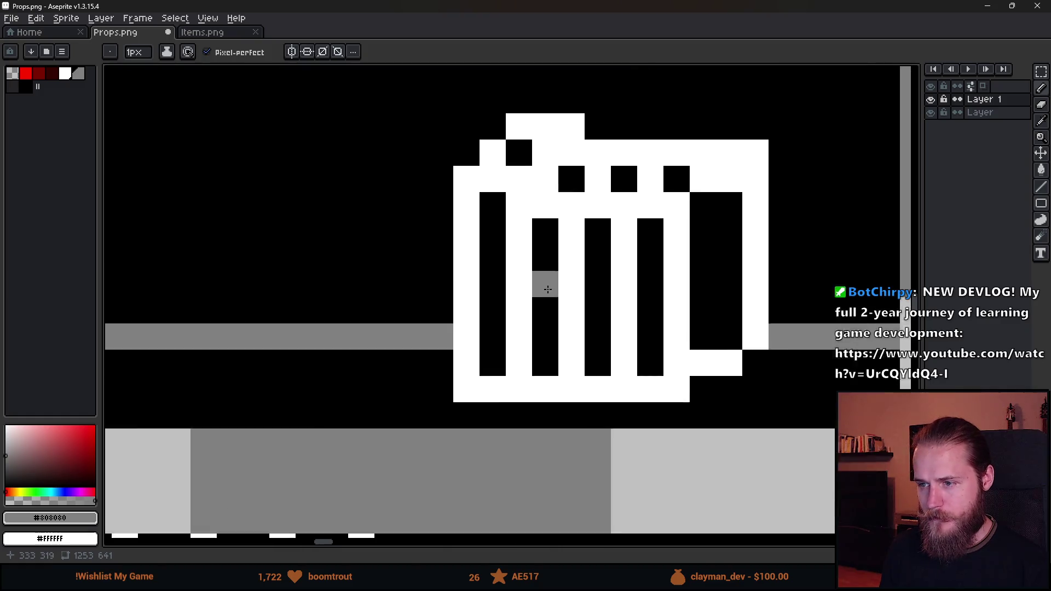
Shade the upper basket's bar gaps with grey pixels, then dark-grey pixels in its columns.
click(546, 267)
click(544, 316)
click(614, 246)
click(614, 316)
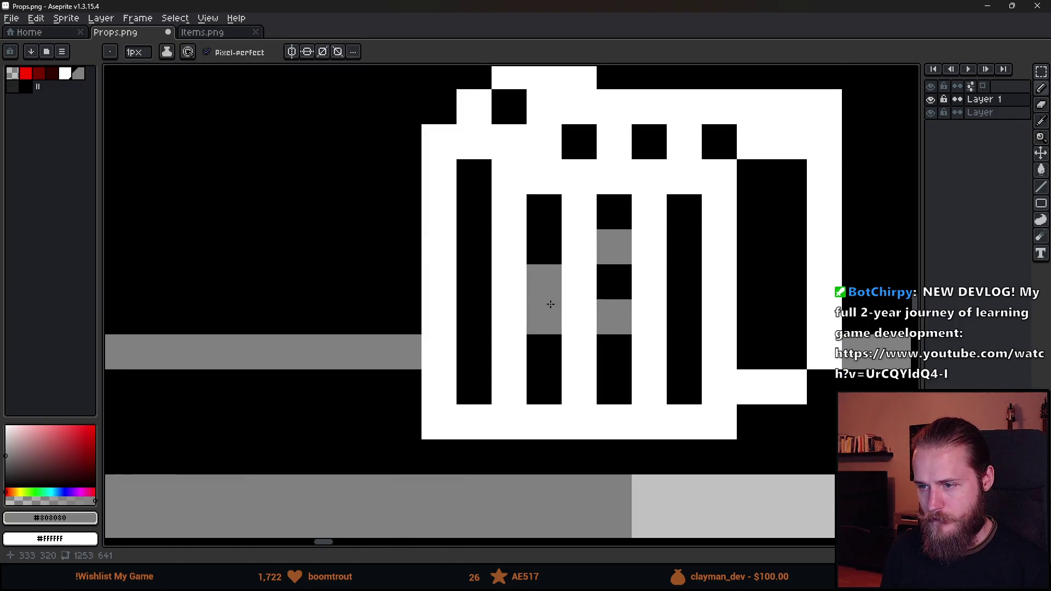
click(12, 87)
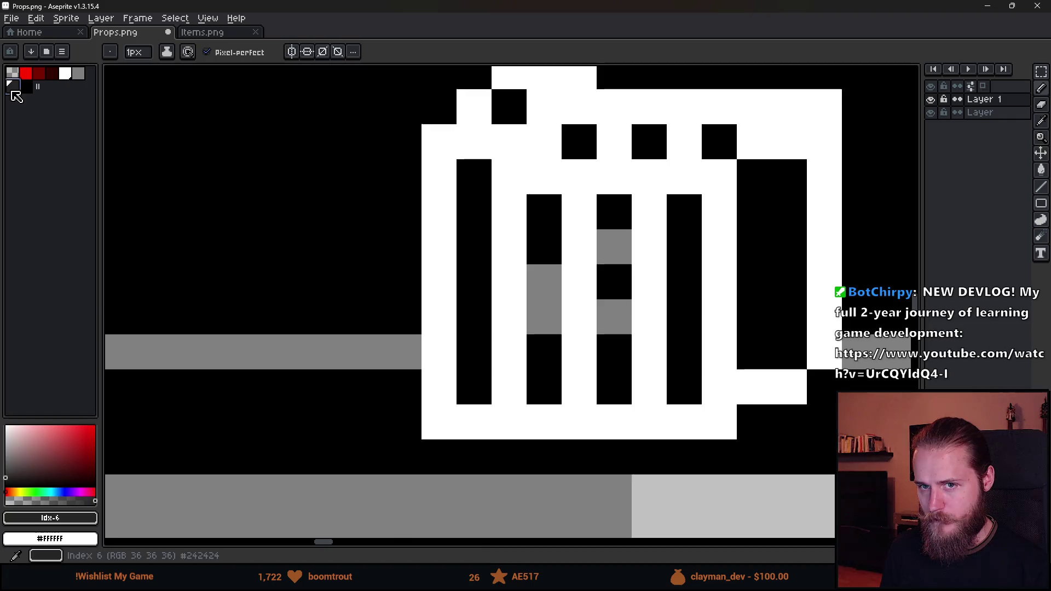
drag(473, 214, 473, 237)
click(473, 268)
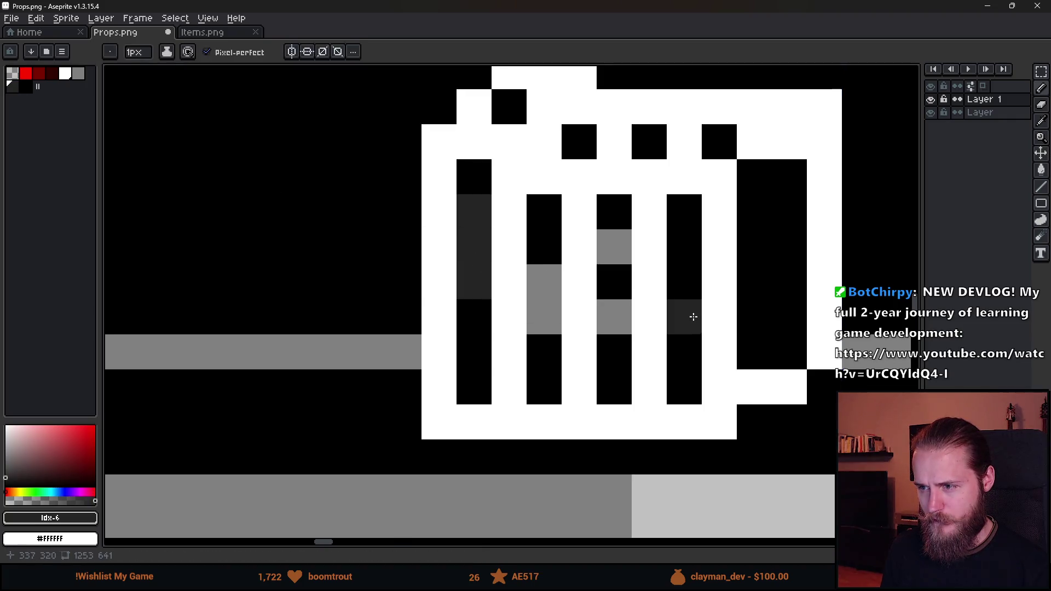
click(685, 284)
scroll(674, 303, down, 3)
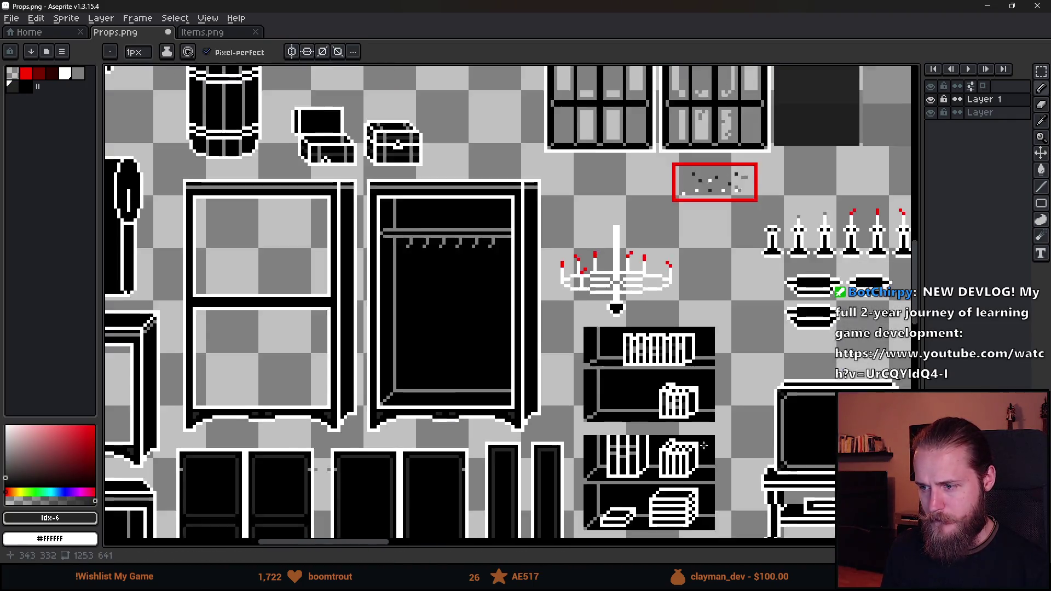
scroll(645, 312, up, 2)
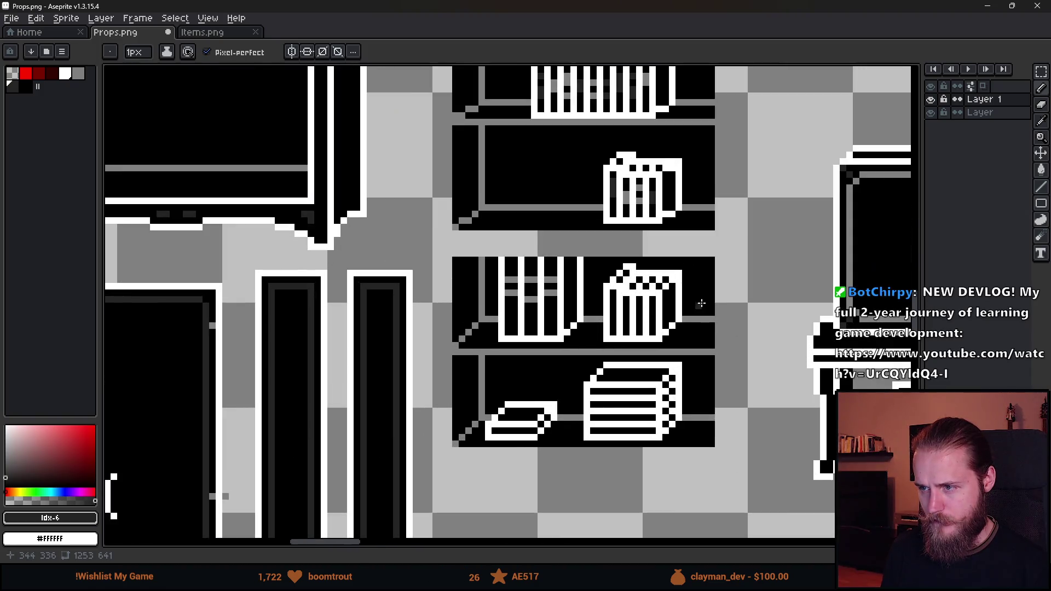
scroll(660, 222, up, 2)
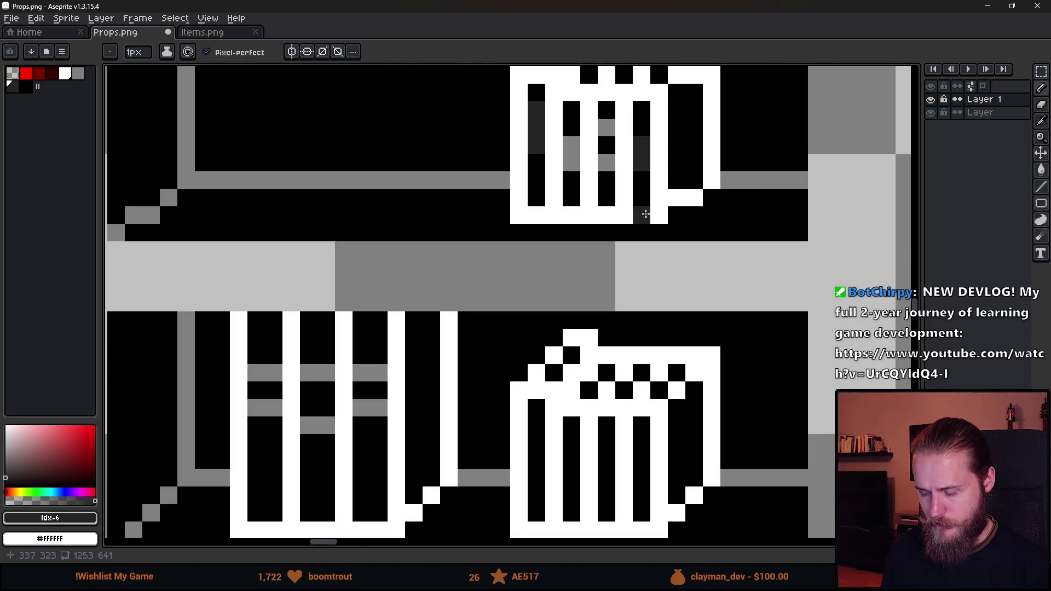
Copy the upper wastebasket's shading pixels down onto the lower wastebasket and commit.
key(m)
drag(571, 239, 573, 219)
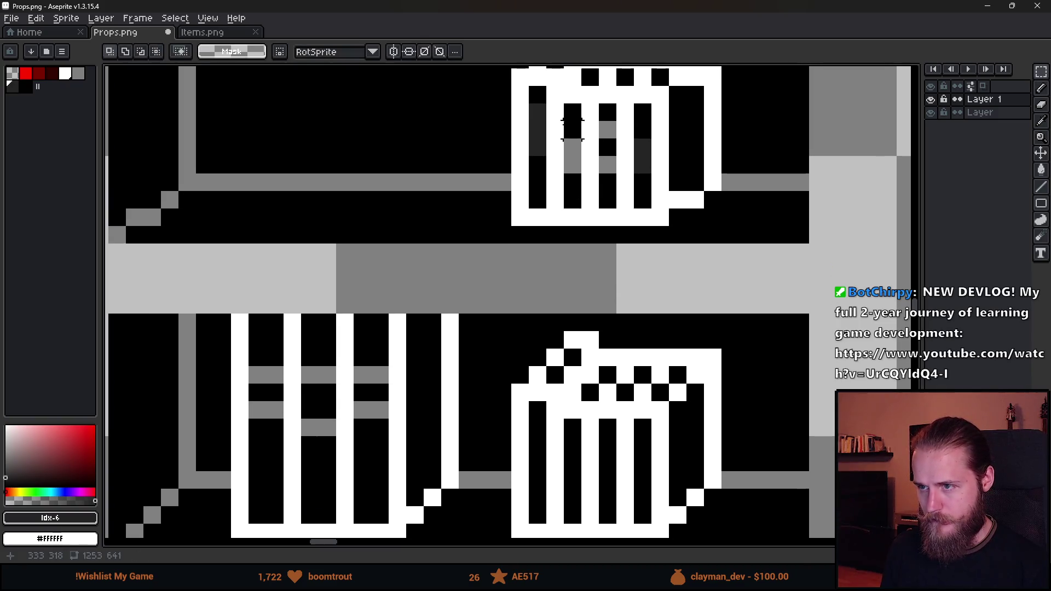
mouse_move(538, 104)
mouse_down()
mouse_move(639, 196)
mouse_move(651, 195)
mouse_move(650, 134)
mouse_up()
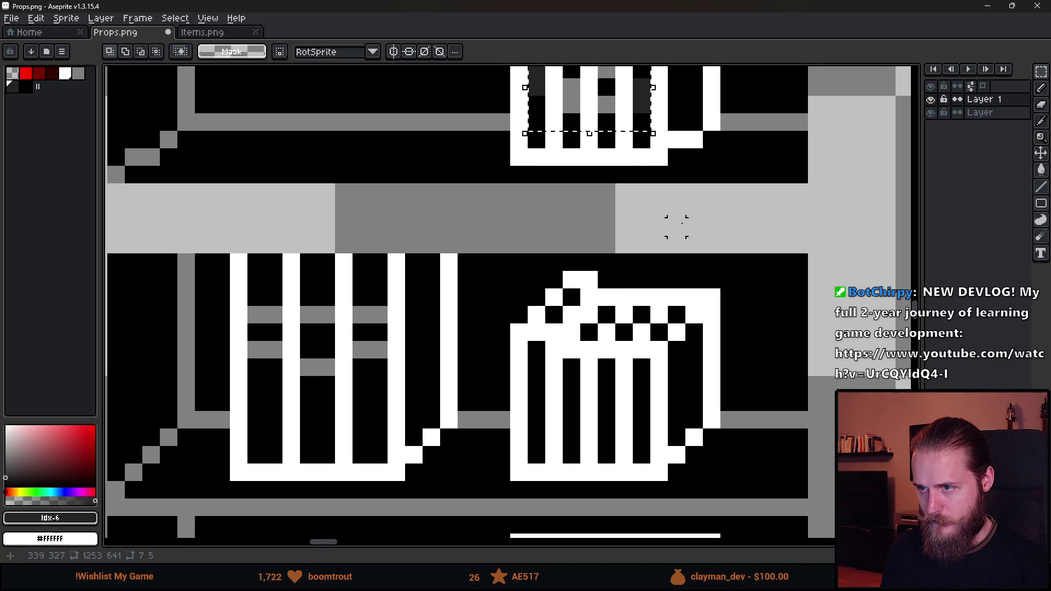
click(607, 104)
drag(607, 104, 600, 433)
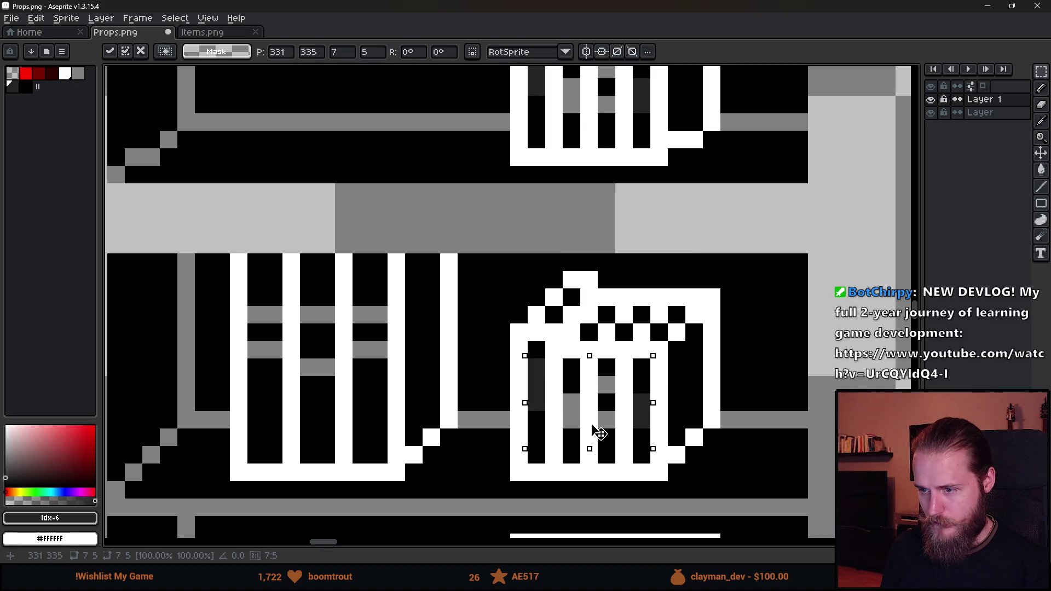
scroll(599, 432, down, 3)
key(Return)
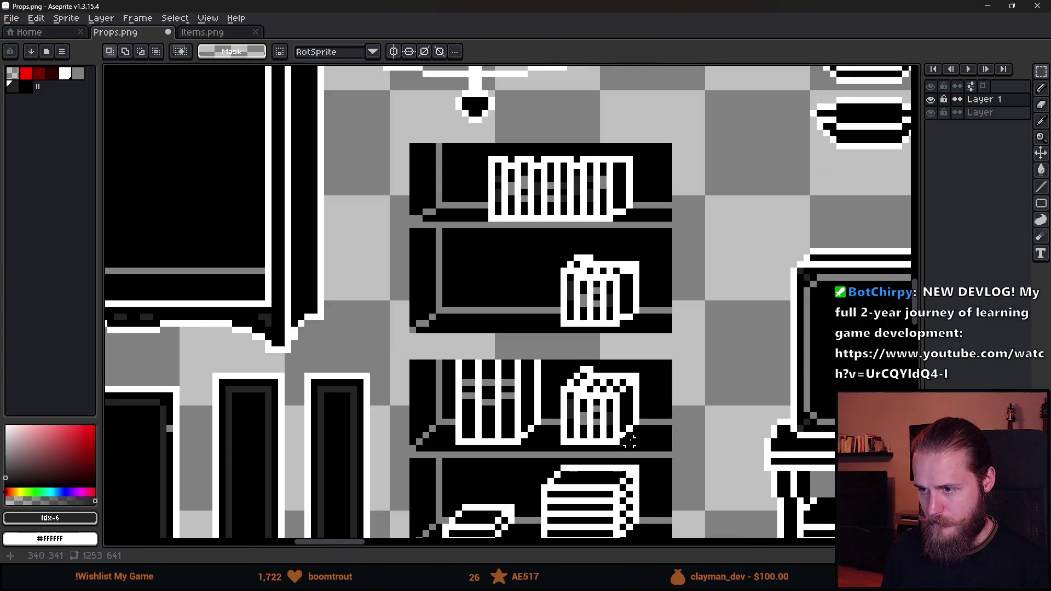
drag(635, 481, 662, 360)
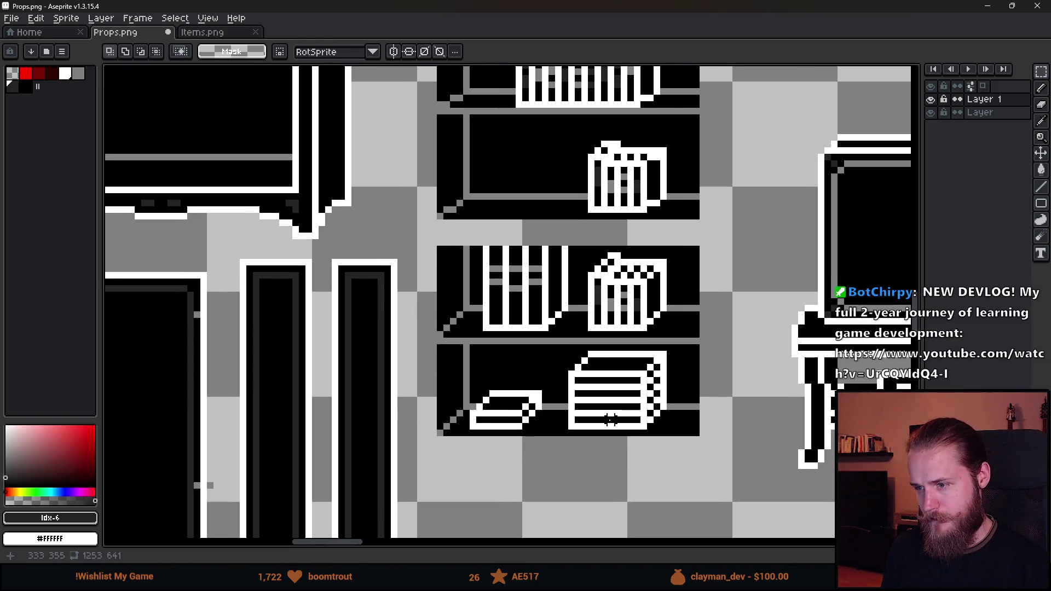
scroll(498, 414, down, 6)
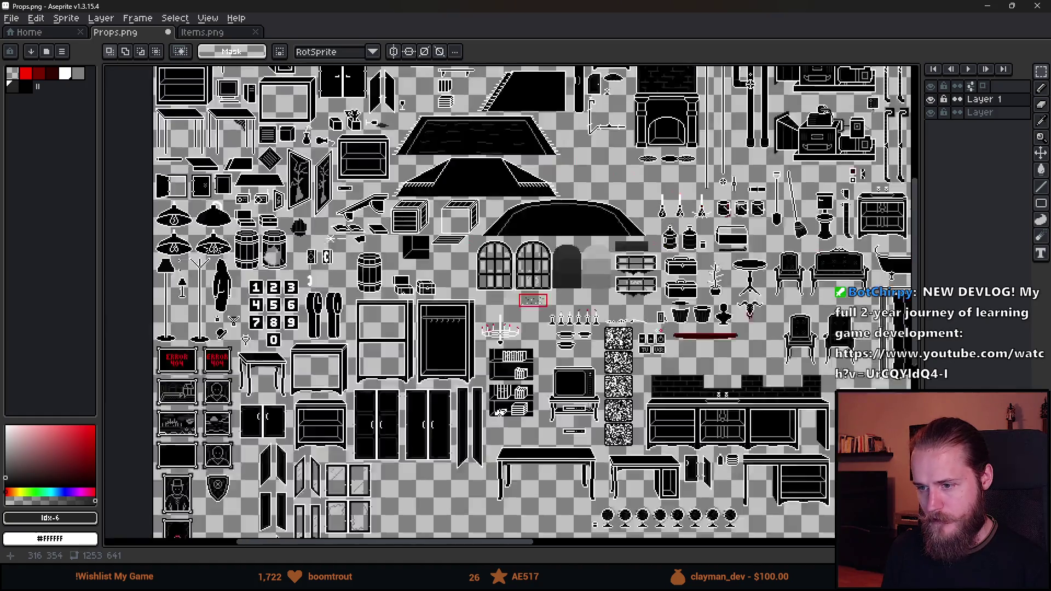
scroll(422, 341, up, 3)
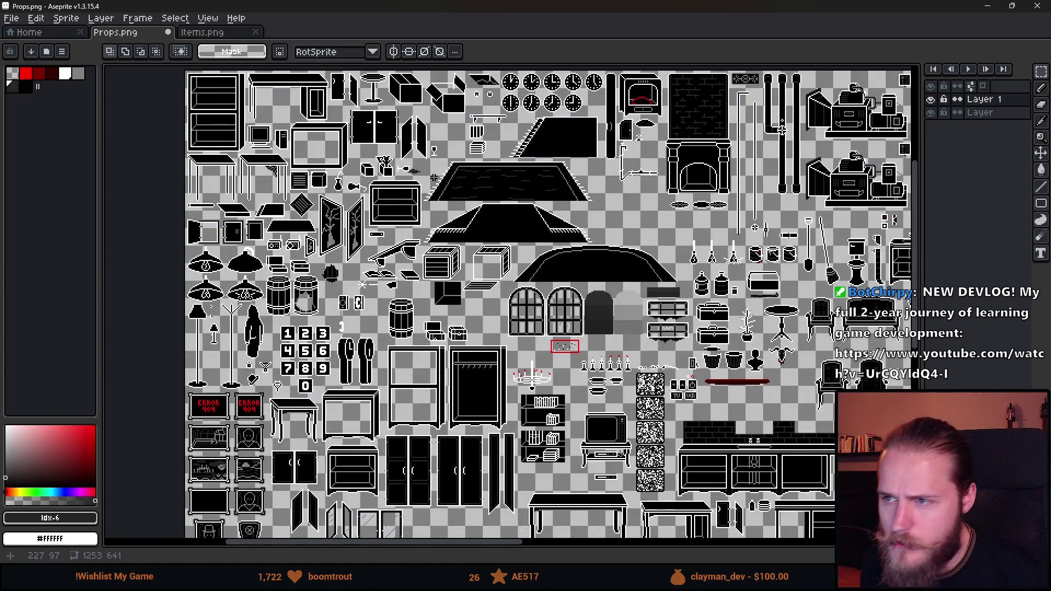
drag(667, 258, 496, 258)
mouse_move(611, 129)
mouse_down()
mouse_move(474, 82)
mouse_move(470, 68)
mouse_up()
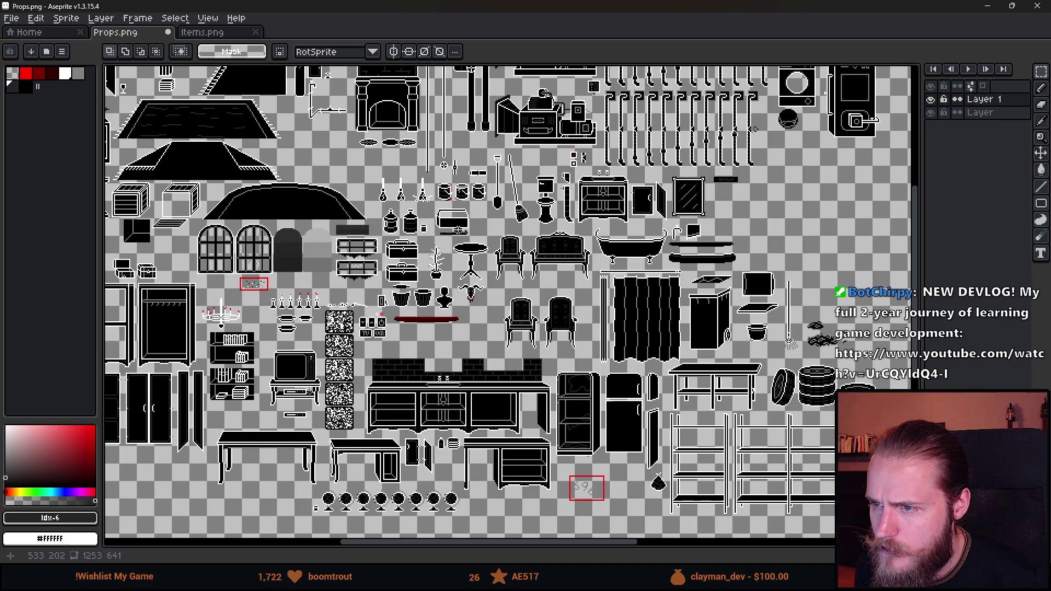
scroll(474, 174, up, 5)
scroll(482, 213, down, 5)
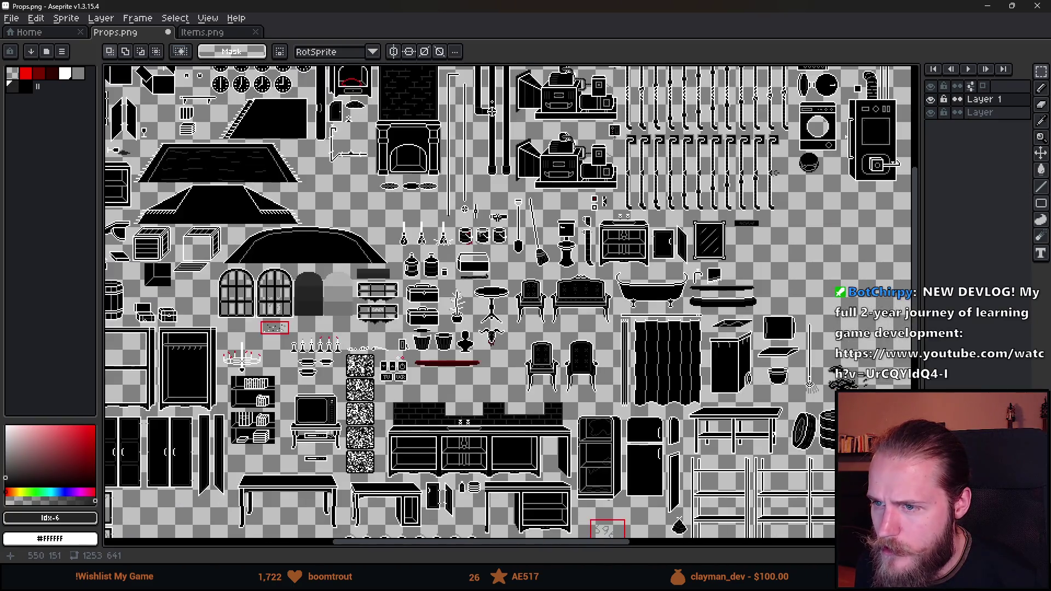
scroll(572, 320, down, 5)
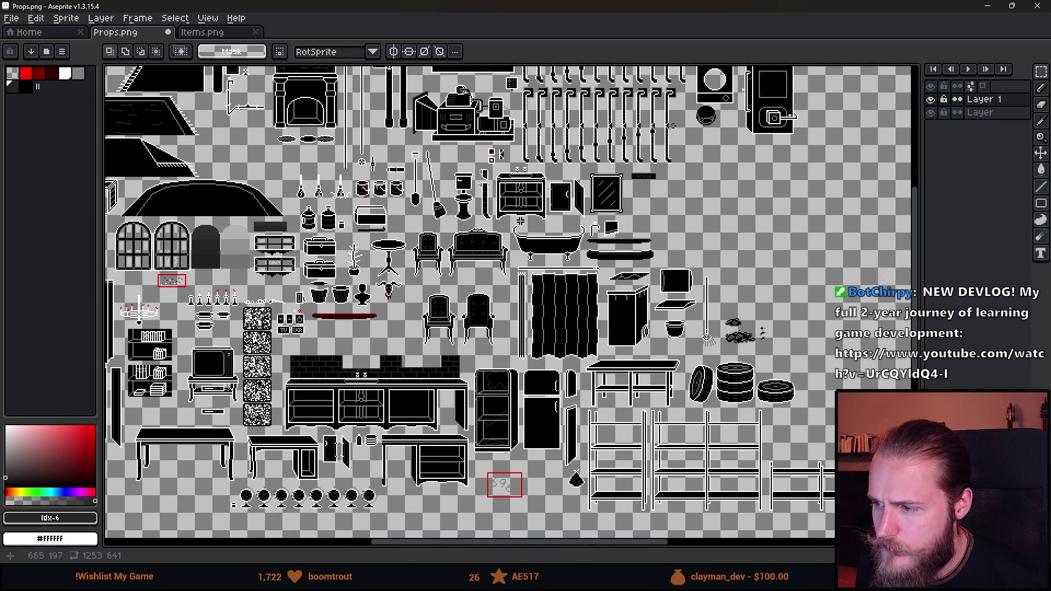
scroll(603, 296, left, 6)
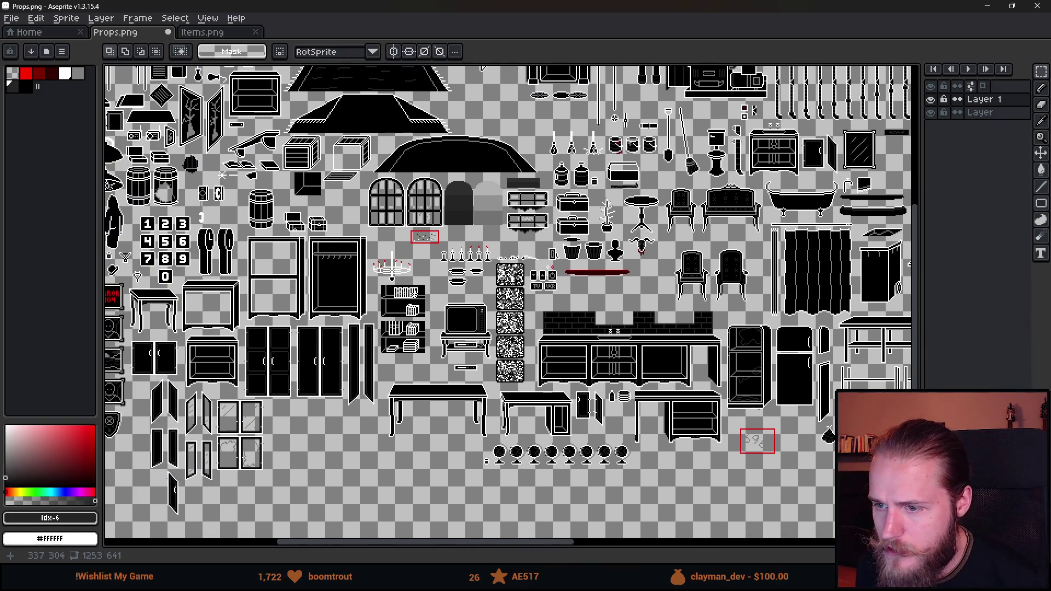
scroll(470, 267, up, 5)
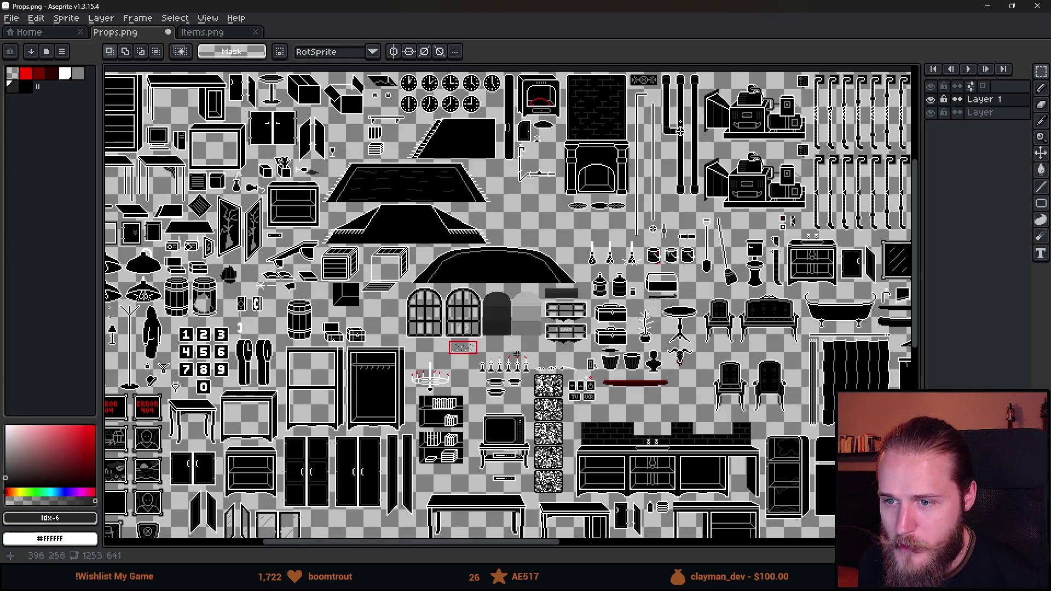
drag(569, 452, 437, 343)
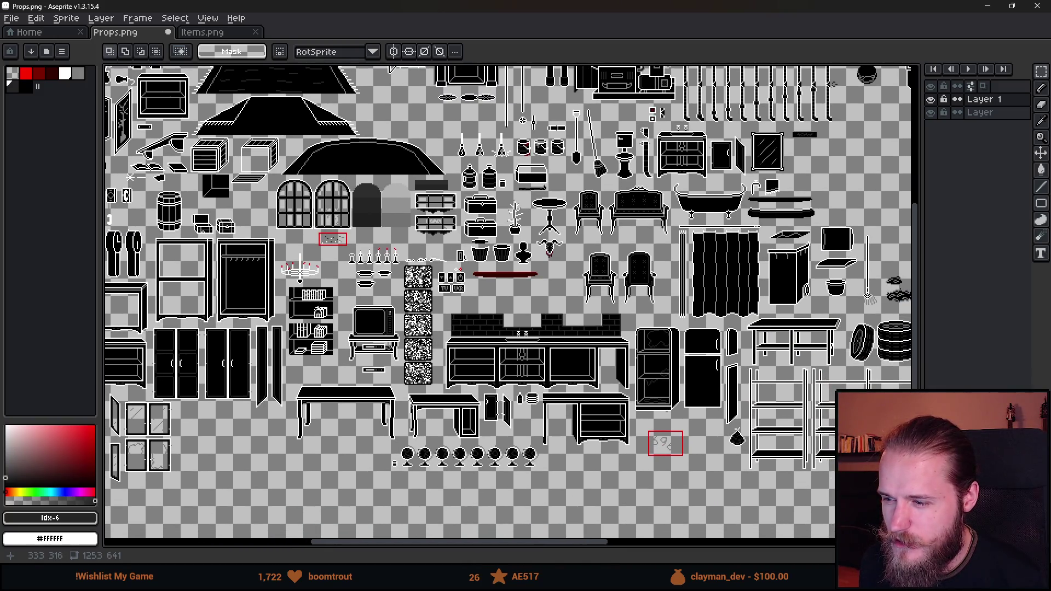
scroll(354, 375, up, 1)
mouse_move(339, 338)
mouse_down()
mouse_move(426, 435)
mouse_move(560, 326)
mouse_up()
scroll(482, 257, up, 1)
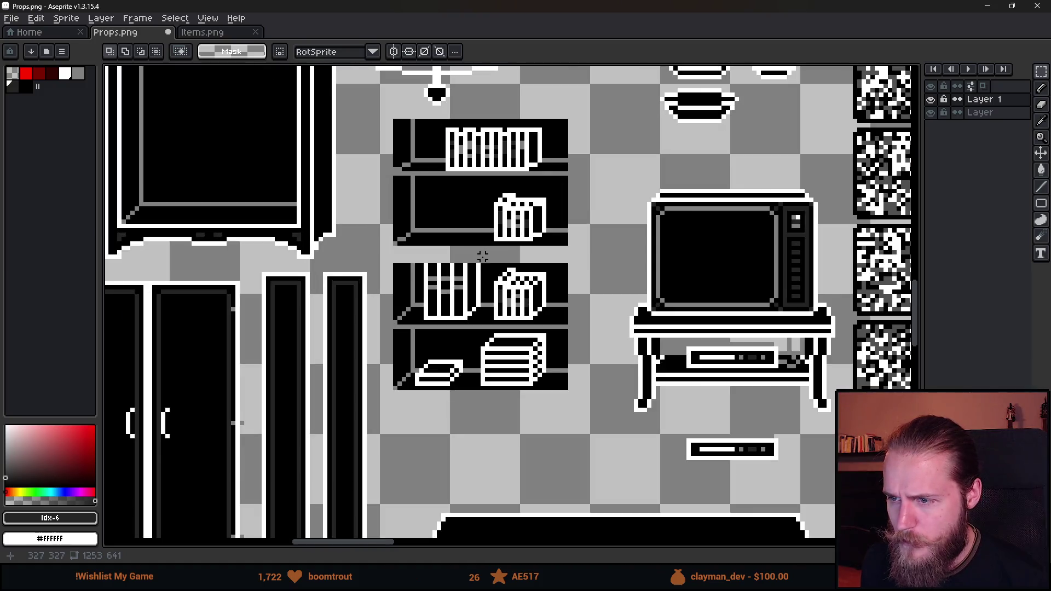
Move the flat book from the bottom shelf to below the bookshelf.
scroll(480, 316, up, 1)
scroll(440, 357, up, 2)
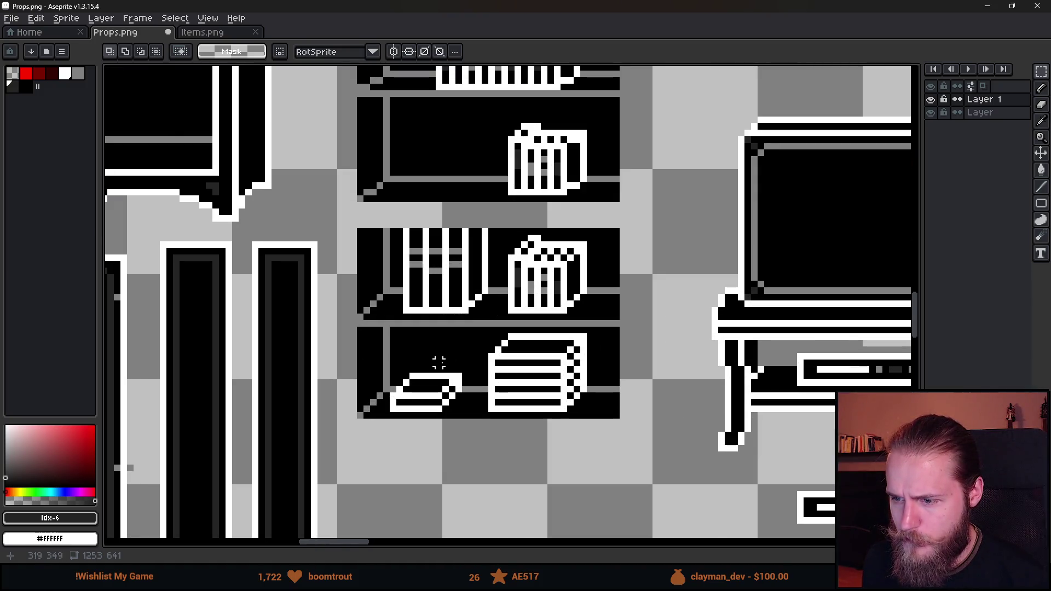
scroll(539, 289, down, 1)
scroll(451, 313, down, 1)
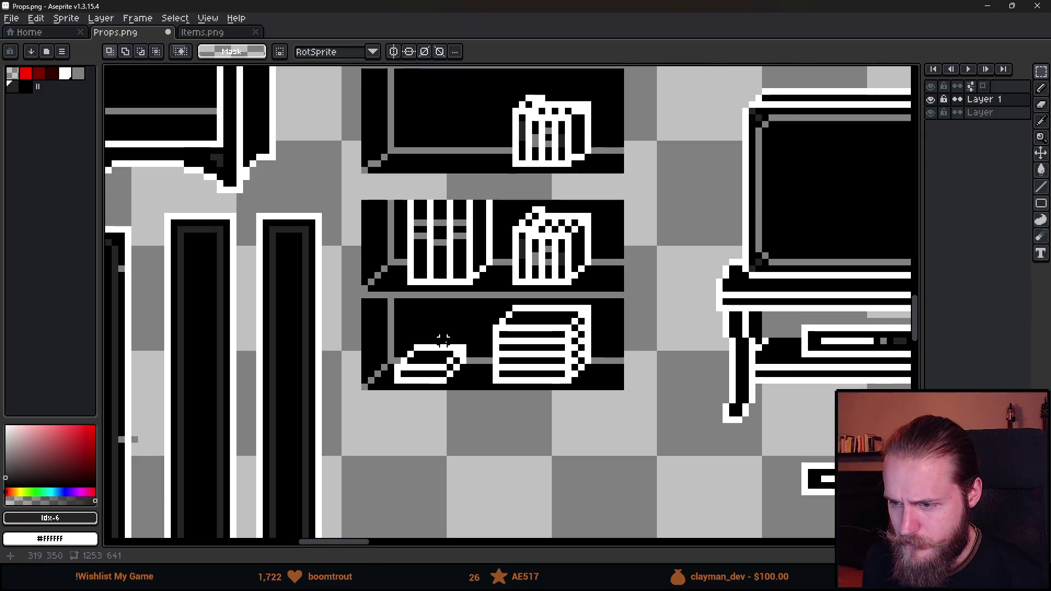
scroll(416, 356, up, 1)
drag(365, 324, 488, 441)
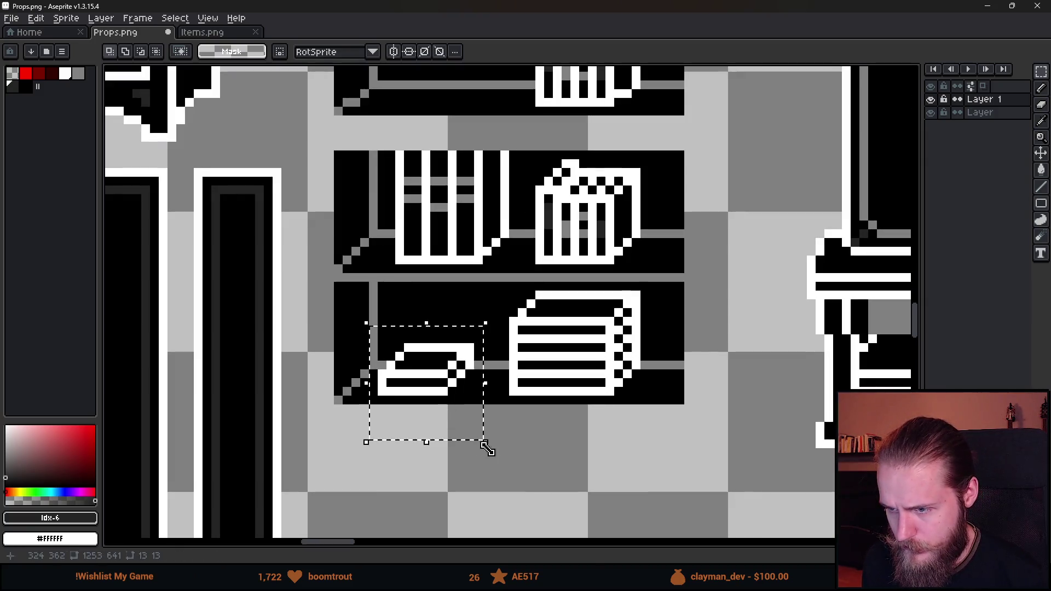
scroll(462, 378, down, 2)
mouse_move(436, 308)
mouse_down()
mouse_move(445, 441)
mouse_move(460, 299)
mouse_up()
key(Return)
Place the small paper stack beside the large stack on the bottom shelf.
scroll(460, 241, up, 2)
mouse_move(347, 205)
mouse_down()
mouse_move(544, 385)
mouse_move(511, 333)
mouse_move(523, 331)
mouse_move(495, 282)
mouse_move(495, 252)
mouse_up()
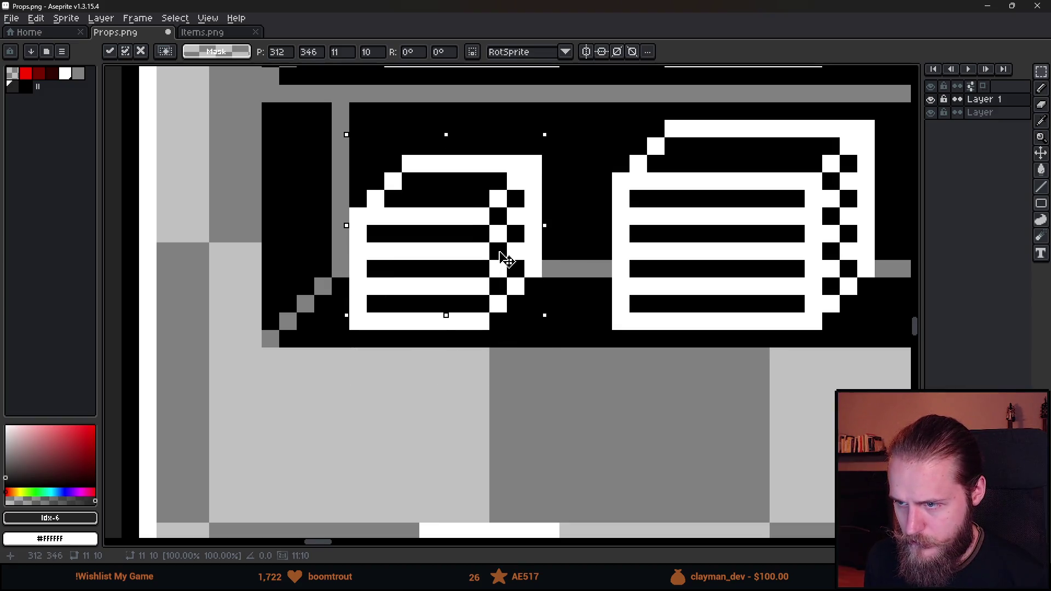
key(Return)
scroll(586, 391, down, 4)
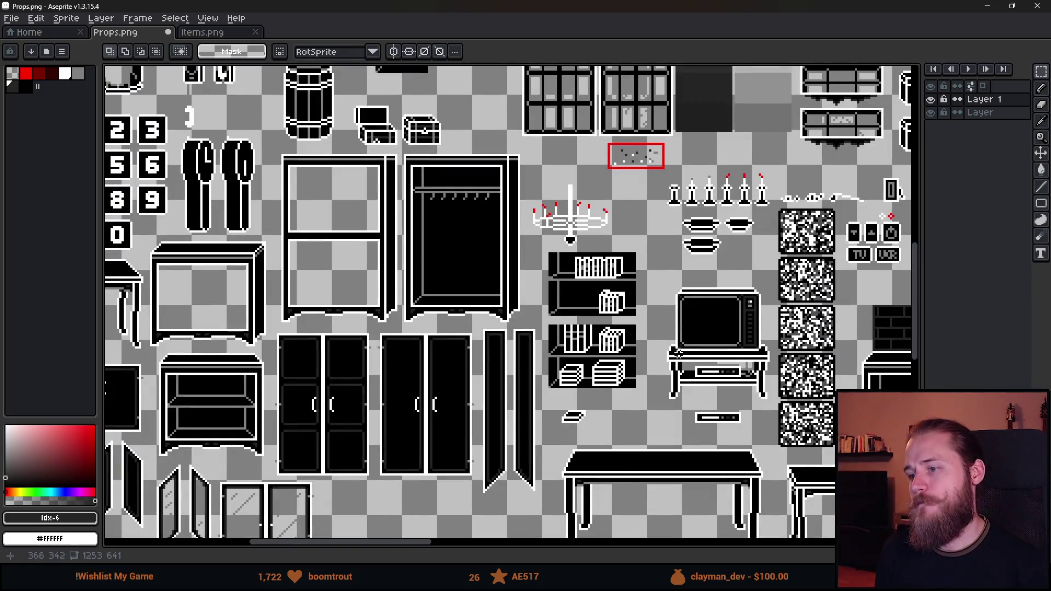
scroll(662, 381, up, 2)
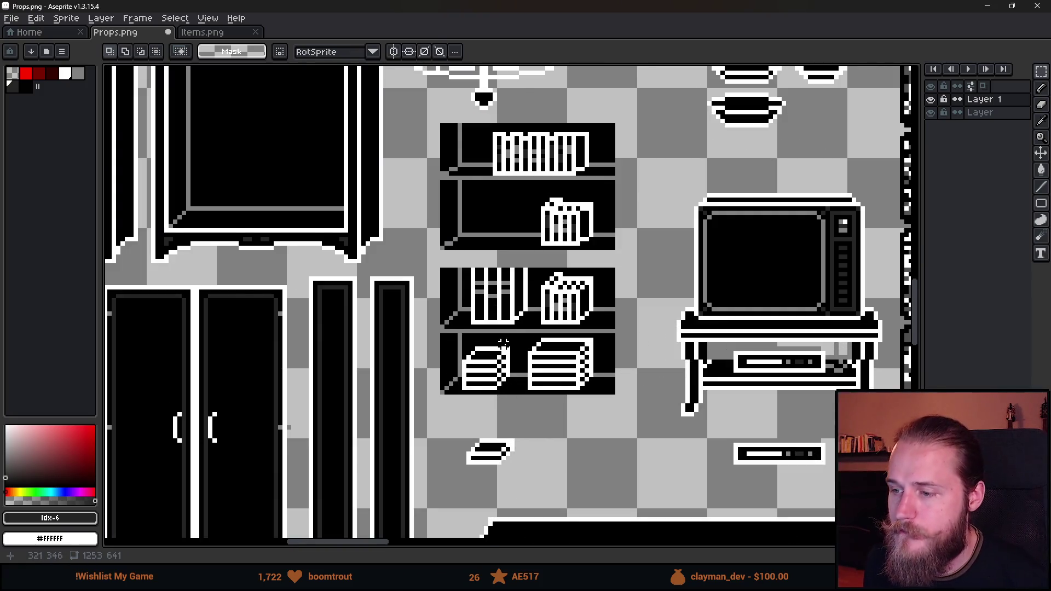
Eyedrop grey and dark grey, then dot dark pixels into the small stack and large stack's top stripe.
scroll(504, 343, up, 2)
key(i)
click(491, 316)
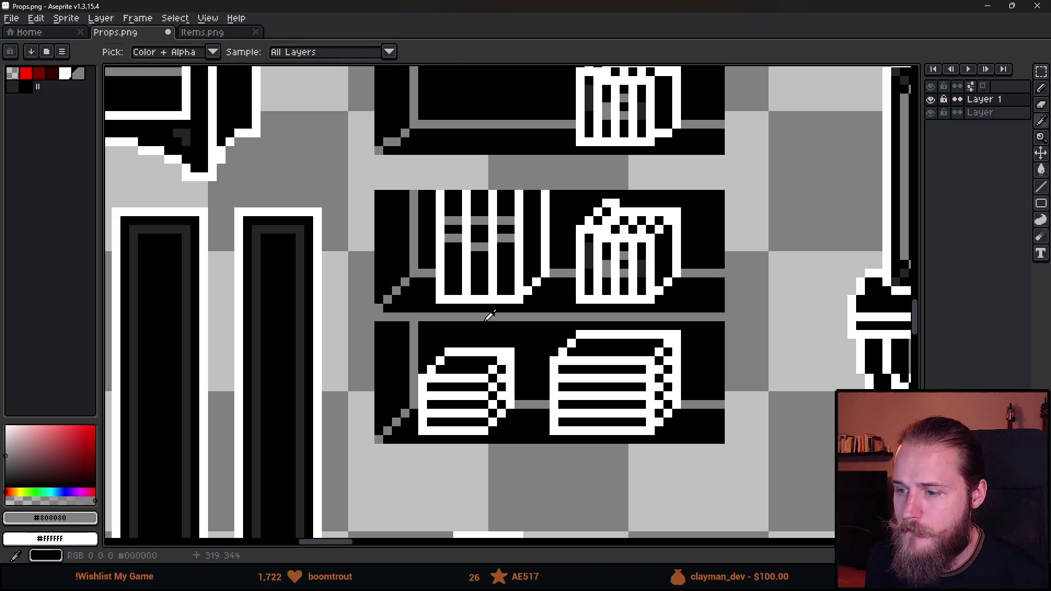
scroll(477, 339, up, 2)
key(b)
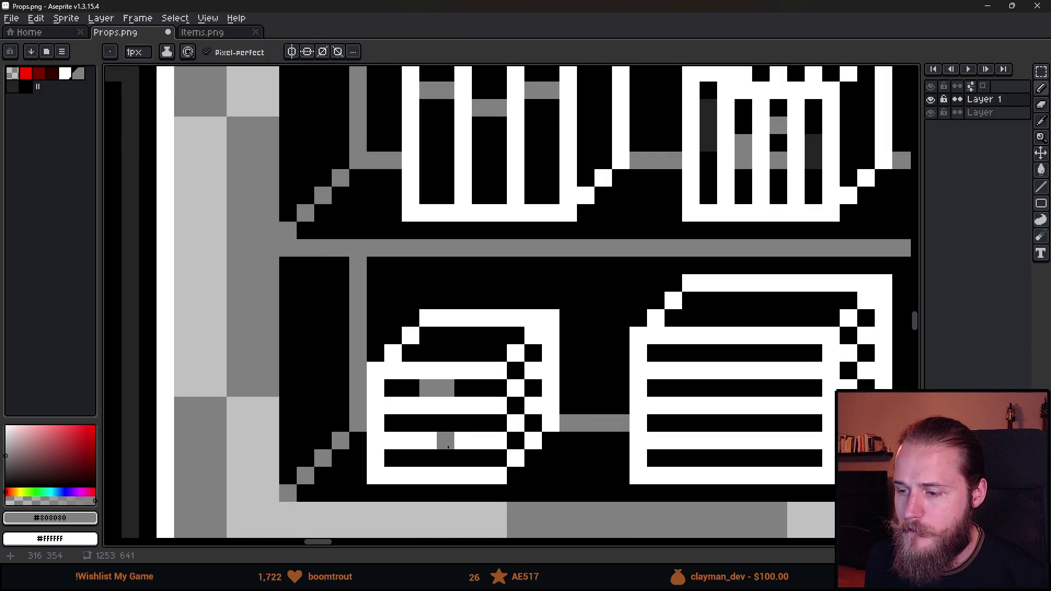
key(i)
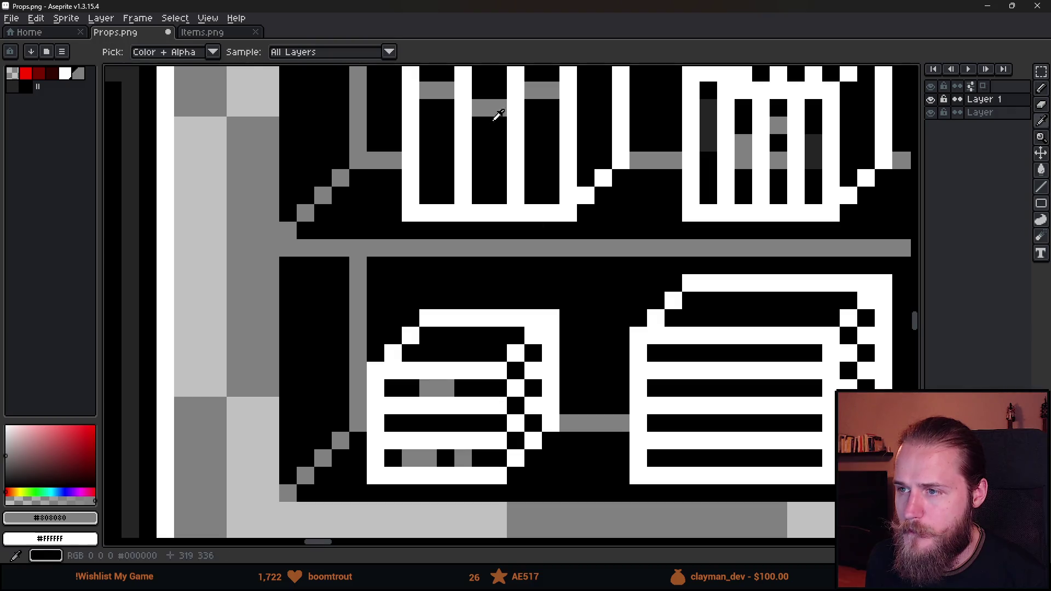
click(816, 145)
key(b)
click(403, 433)
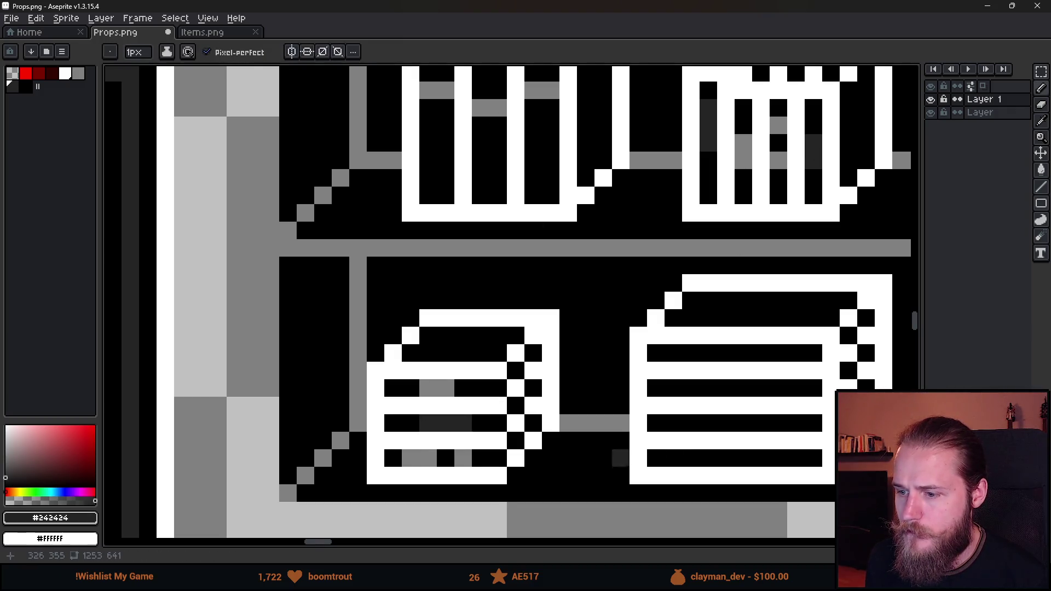
drag(619, 459, 515, 414)
click(622, 308)
click(668, 310)
Paint grey shading along the large stack's second stripe and one pixel in its third.
key(i)
click(340, 344)
key(b)
click(587, 344)
drag(587, 344, 618, 344)
click(652, 339)
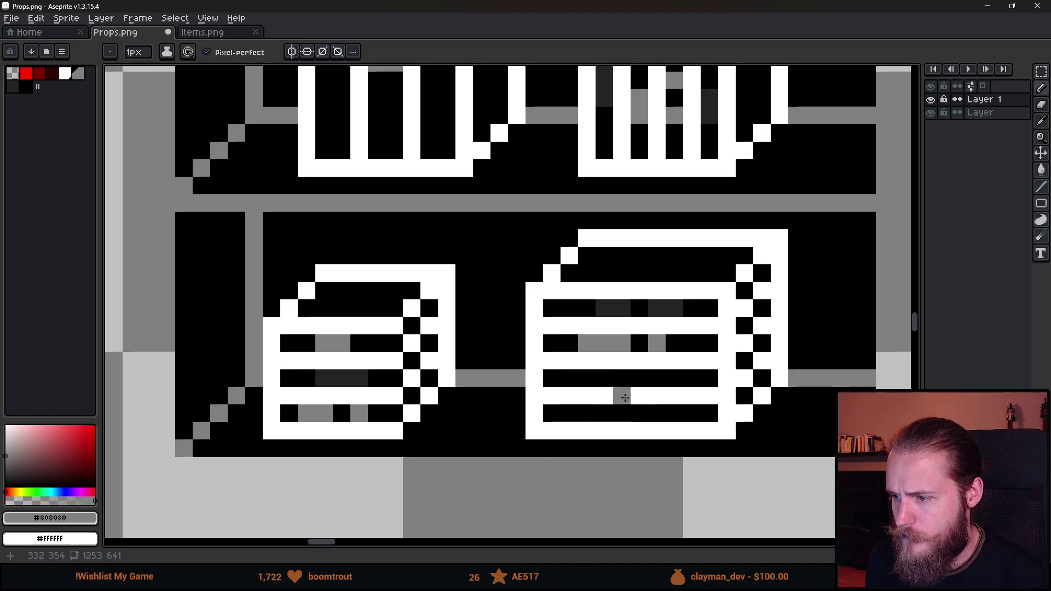
Paint dark grey along the large stack's third stripe, restoring one pixel to black.
key(i)
click(655, 308)
key(b)
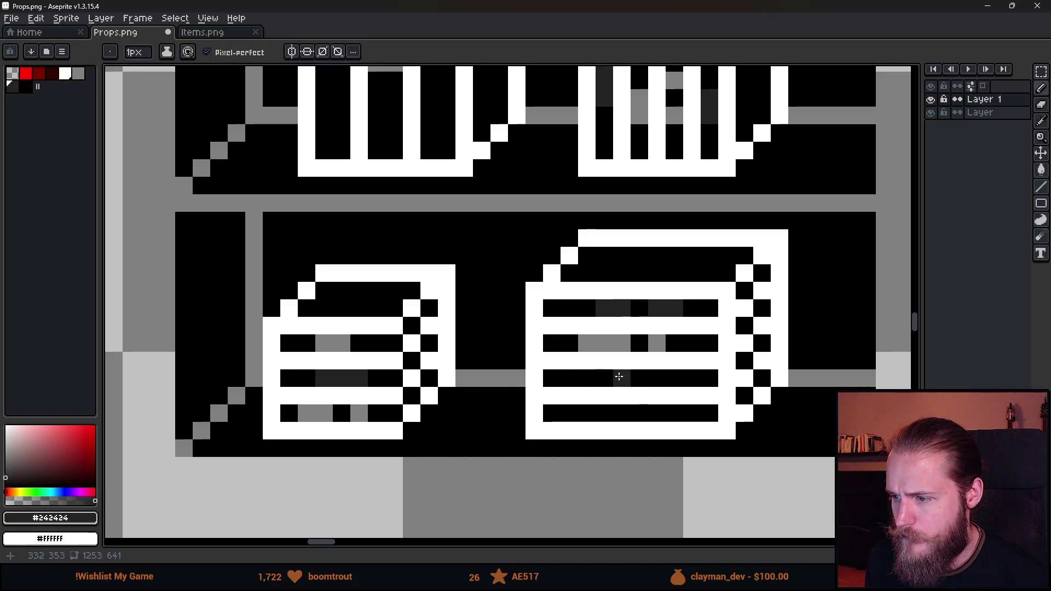
drag(620, 377, 657, 377)
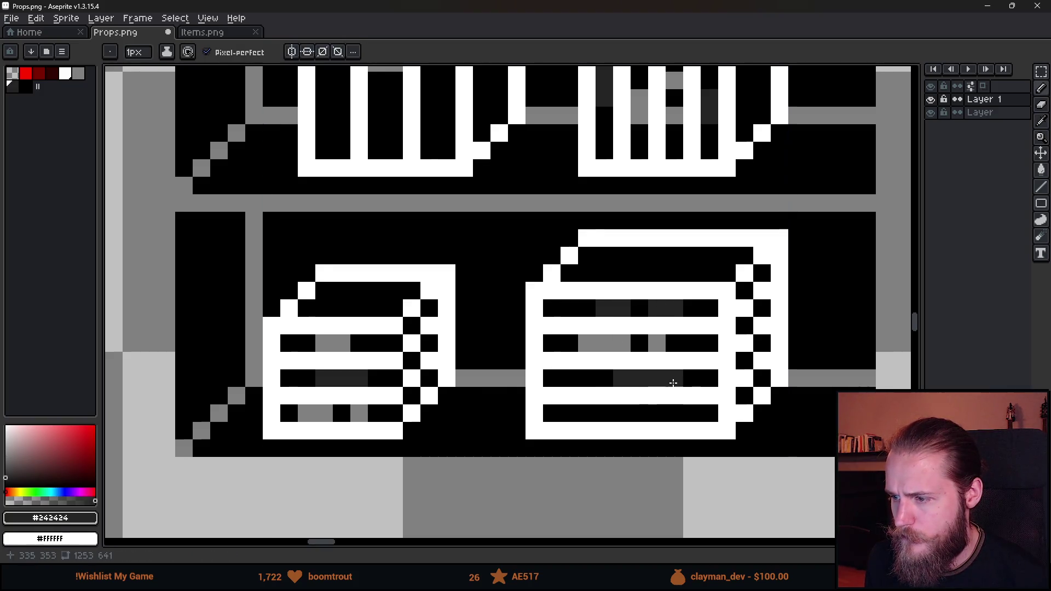
click(678, 379)
alt+click(603, 377)
click(641, 379)
alt+click(622, 337)
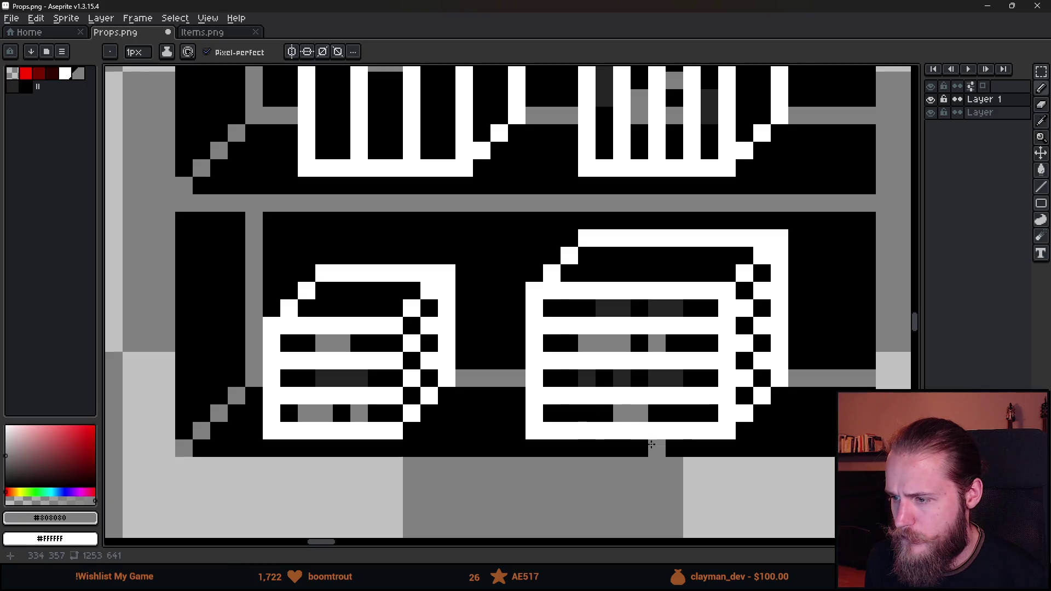
Save Props.png and switch over to Unity.
scroll(651, 445, down, 3)
scroll(657, 432, up, 2)
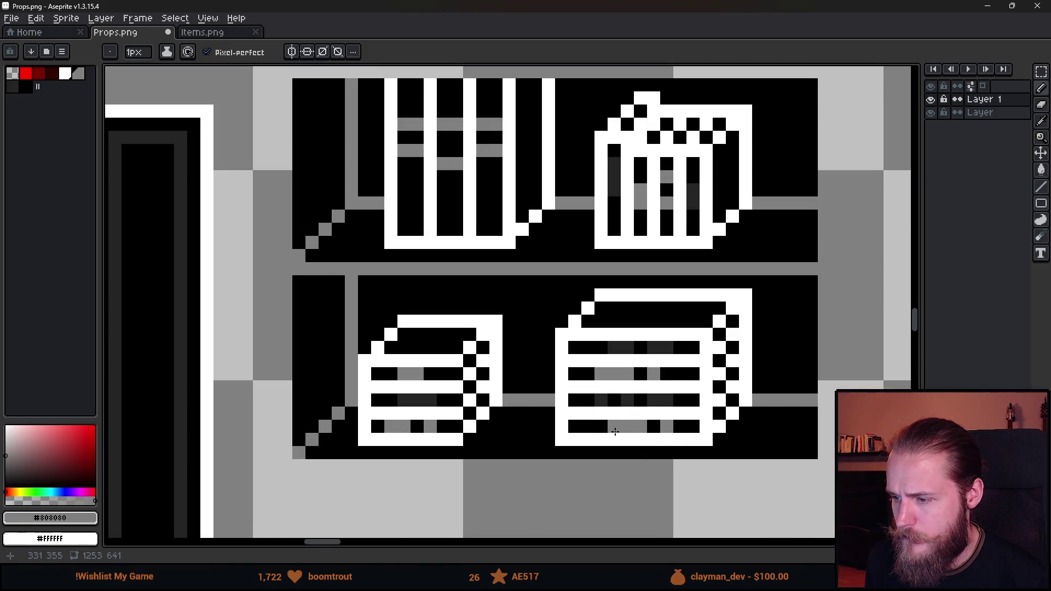
scroll(620, 447, down, 5)
scroll(639, 387, up, 2)
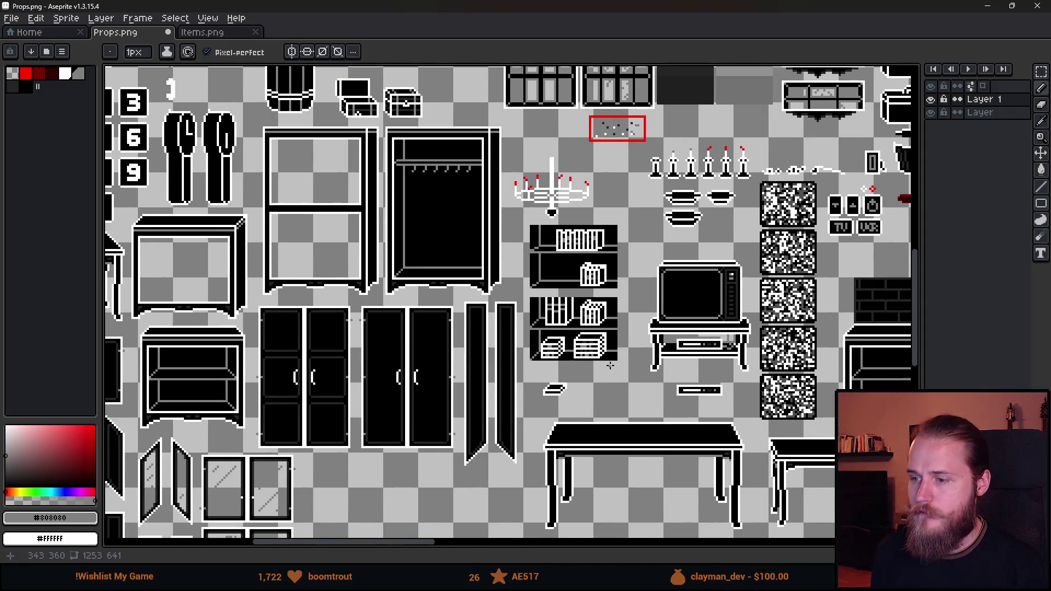
mouse_move(644, 387)
mouse_down()
mouse_move(622, 420)
mouse_move(553, 426)
mouse_up()
scroll(529, 408, down, 1)
scroll(529, 408, up, 1)
key(ctrl+s)
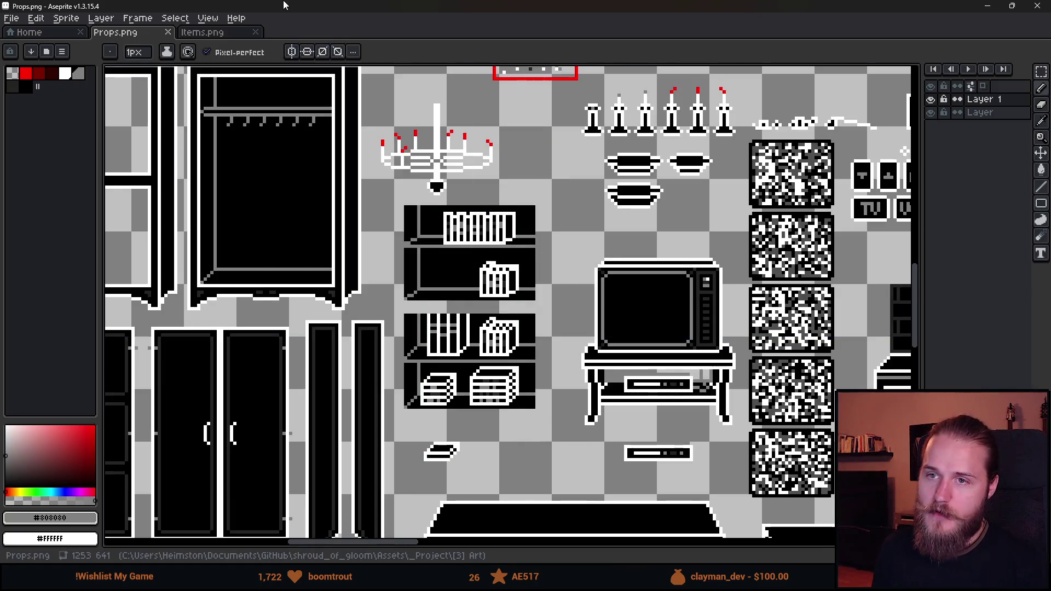
key(alt+Tab)
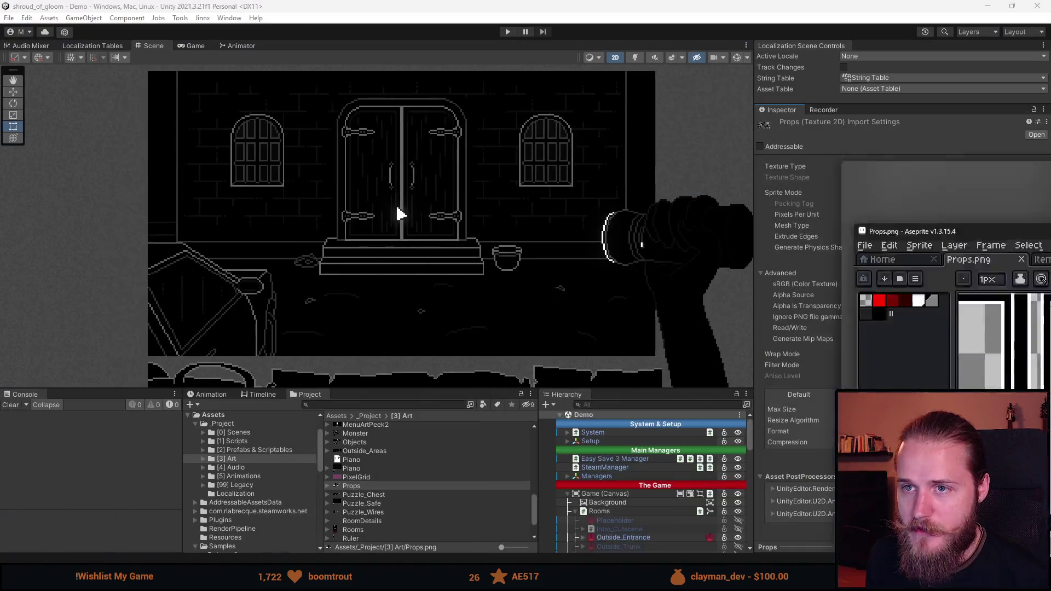
Run the game, teleport to the Main Hall via the F1 dev tools, enter the bookshelf room and pause.
click(508, 32)
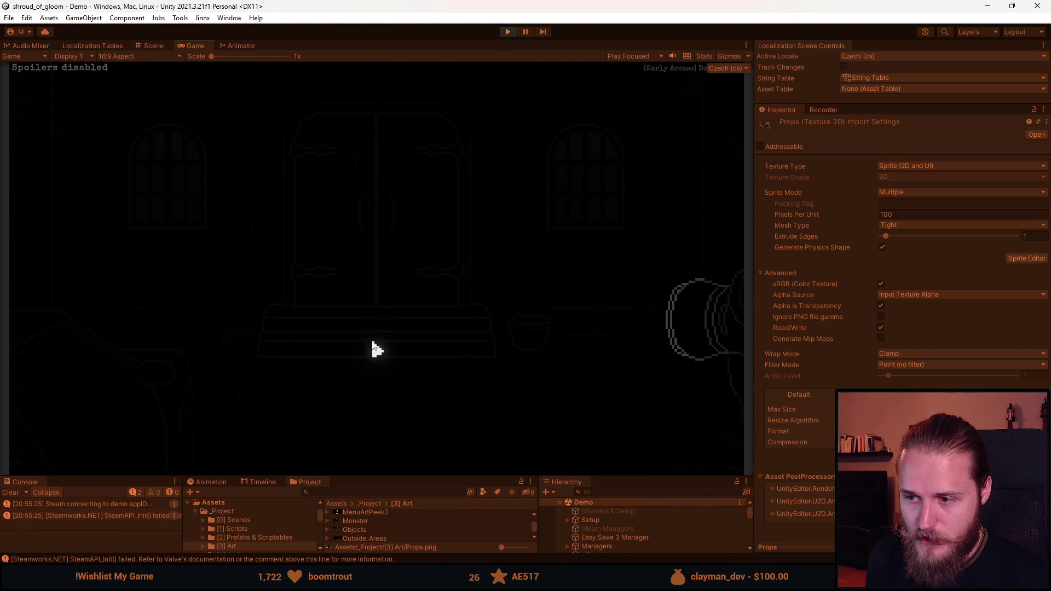
key(F1)
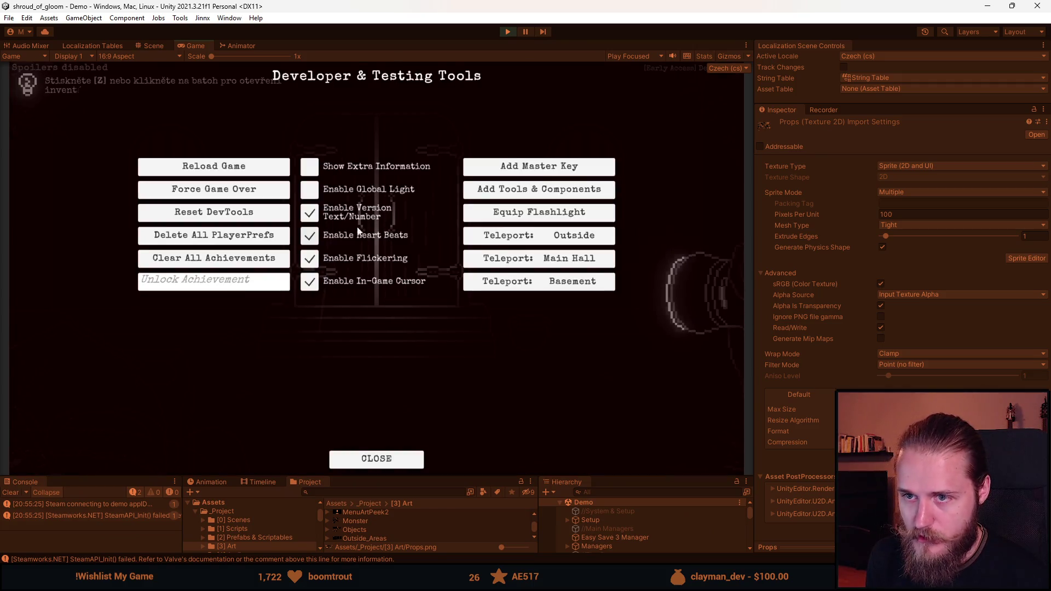
click(551, 267)
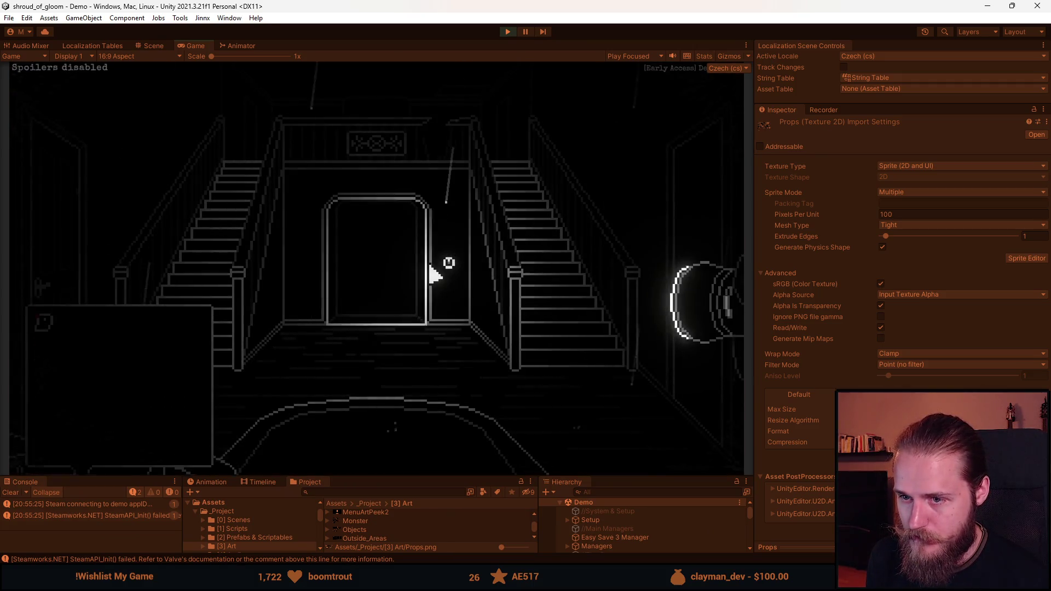
click(664, 225)
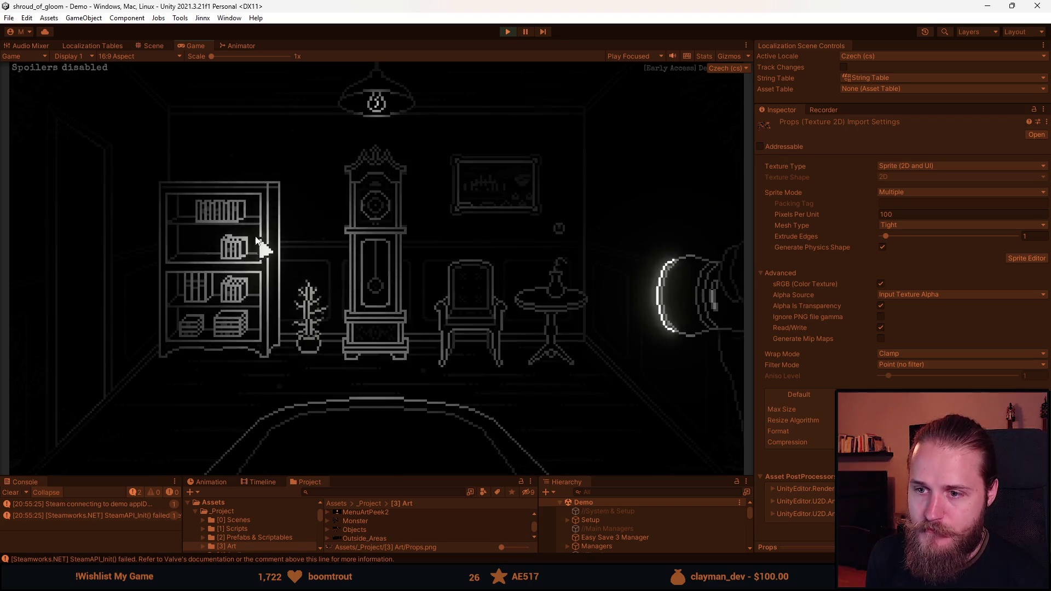
key(Escape)
In Aseprite, magic-wand select the bookshelf's white pixels and save Props.png, then resume the game.
key(alt+Tab)
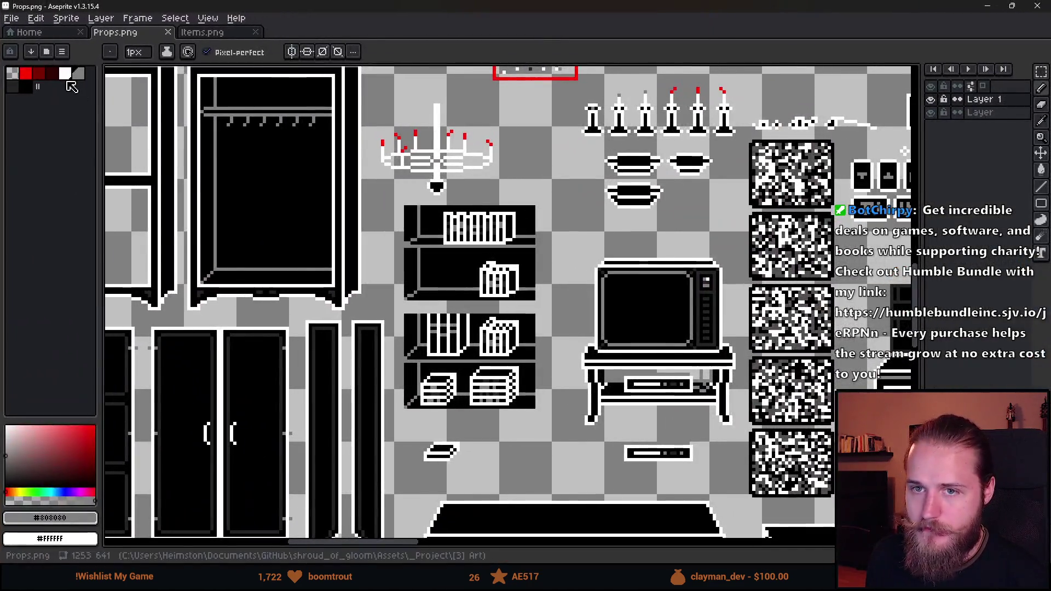
key(g)
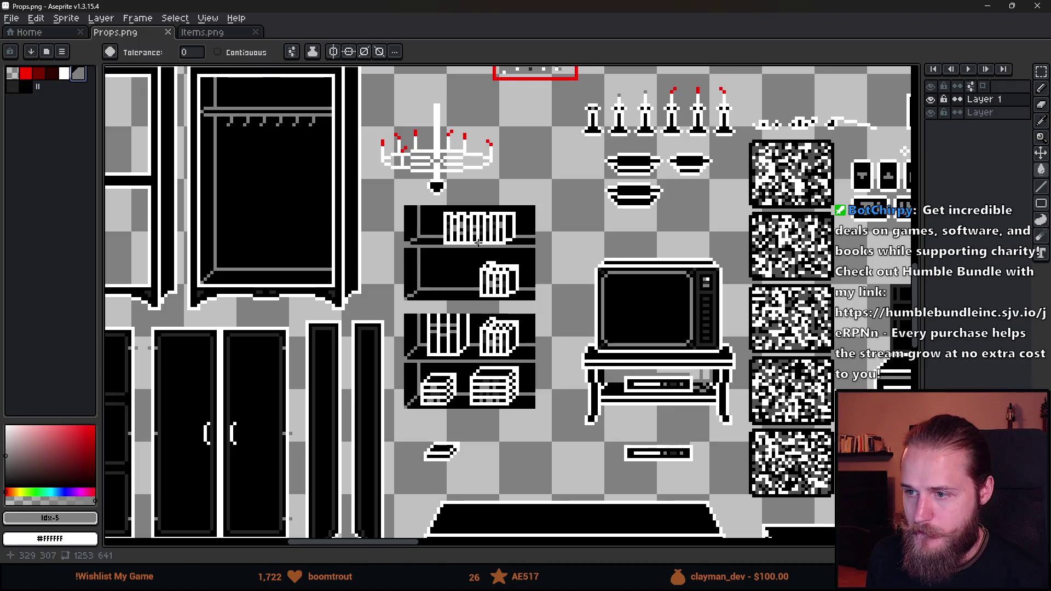
click(475, 237)
key(v)
right_click(481, 244)
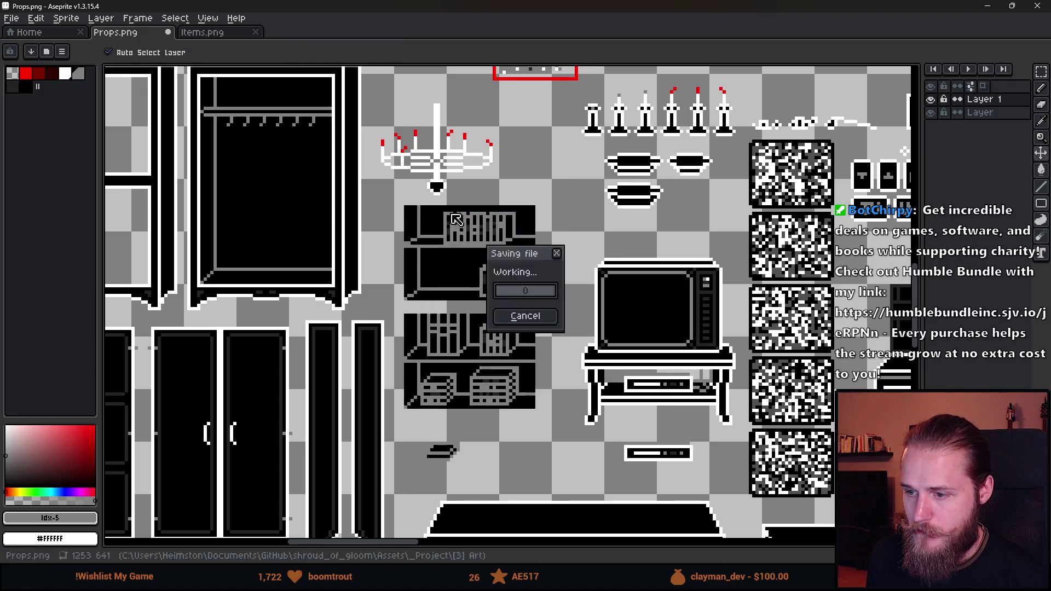
key(Escape)
key(alt+Tab)
click(368, 267)
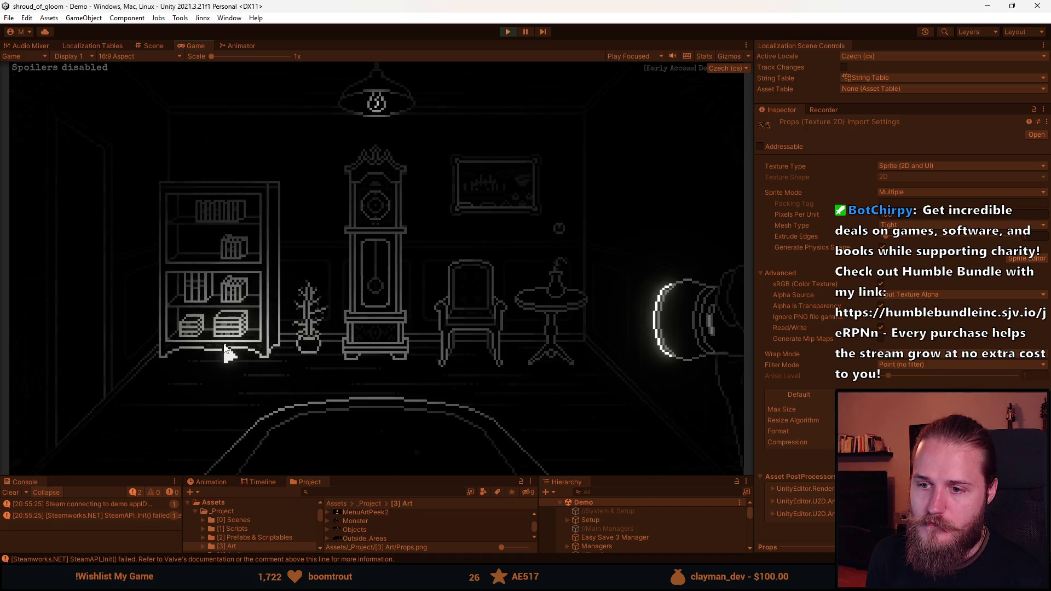
Pause the game after viewing the bookshelf and bring Props.png in Aseprite to the front.
key(Escape)
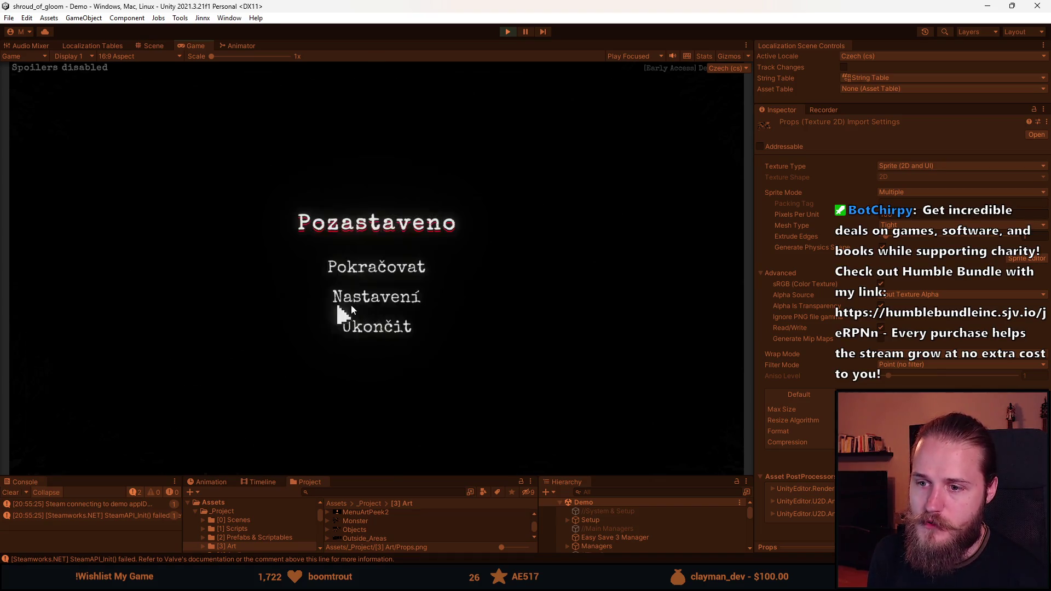
key(alt+Tab)
scroll(454, 254, up, 3)
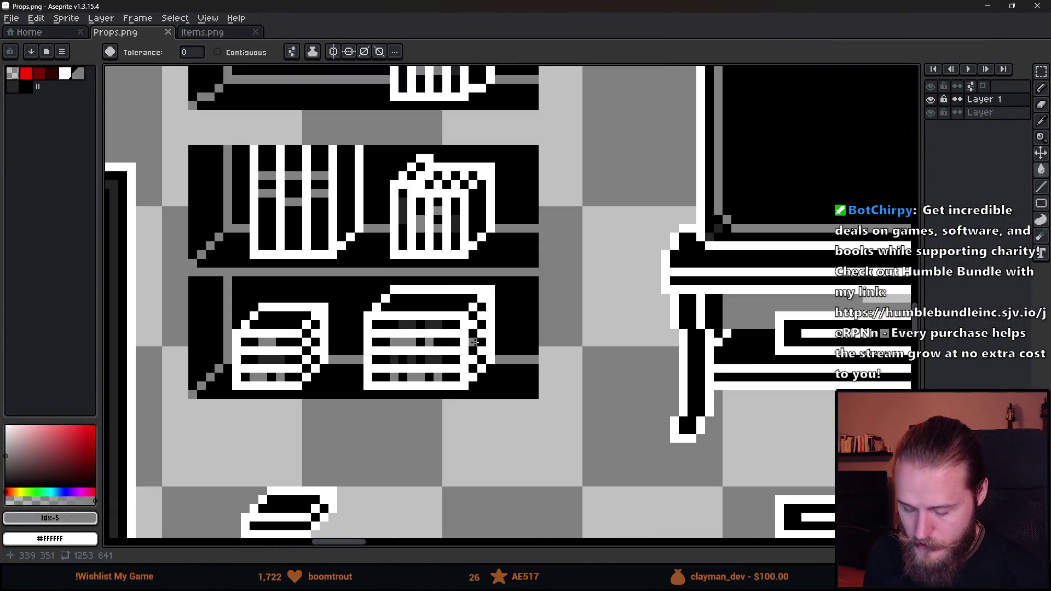
Move the large stack below the bookshelf and the basket onto the bottom shelf, then check in-game.
scroll(463, 313, up, 1)
key(m)
drag(360, 282, 524, 472)
mouse_move(454, 381)
mouse_down()
mouse_move(626, 534)
mouse_move(595, 510)
mouse_up()
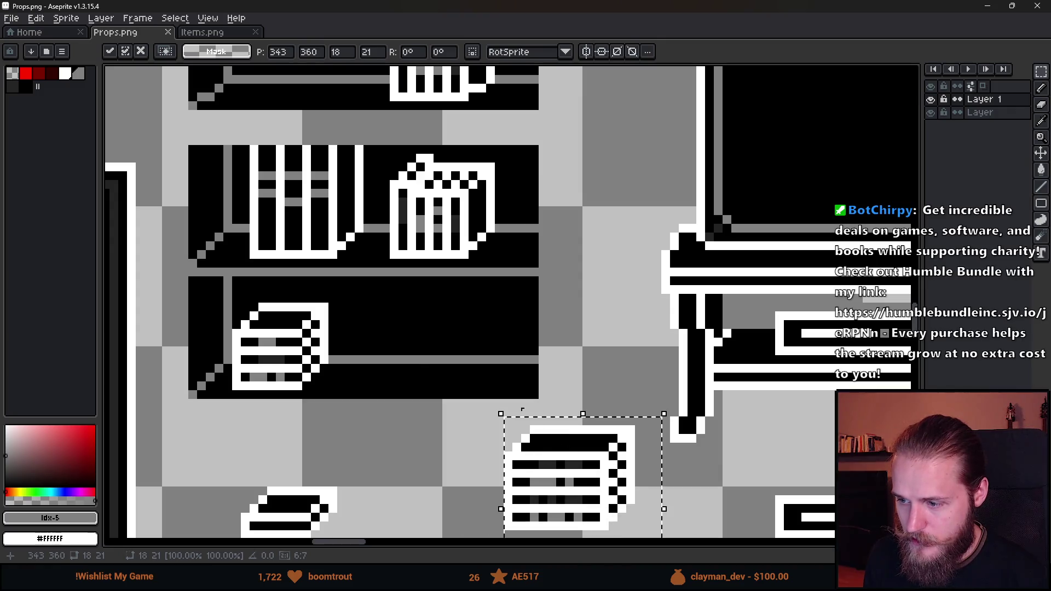
key(Return)
mouse_move(377, 140)
mouse_down()
mouse_move(519, 335)
mouse_move(460, 404)
mouse_move(463, 368)
mouse_up()
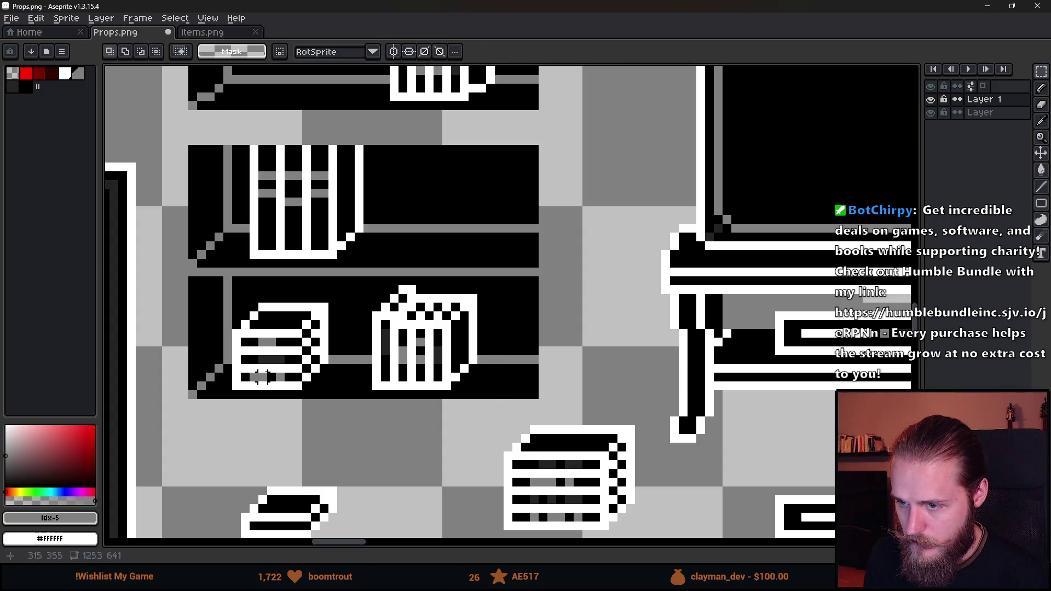
key(ctrl+d)
key(alt+Tab)
click(369, 270)
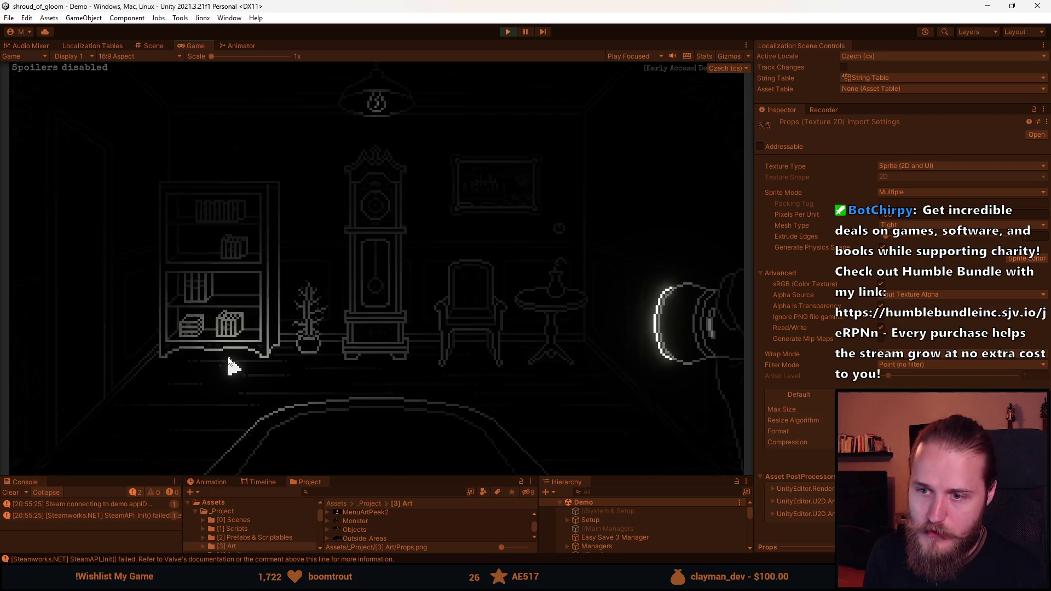
key(alt+Tab)
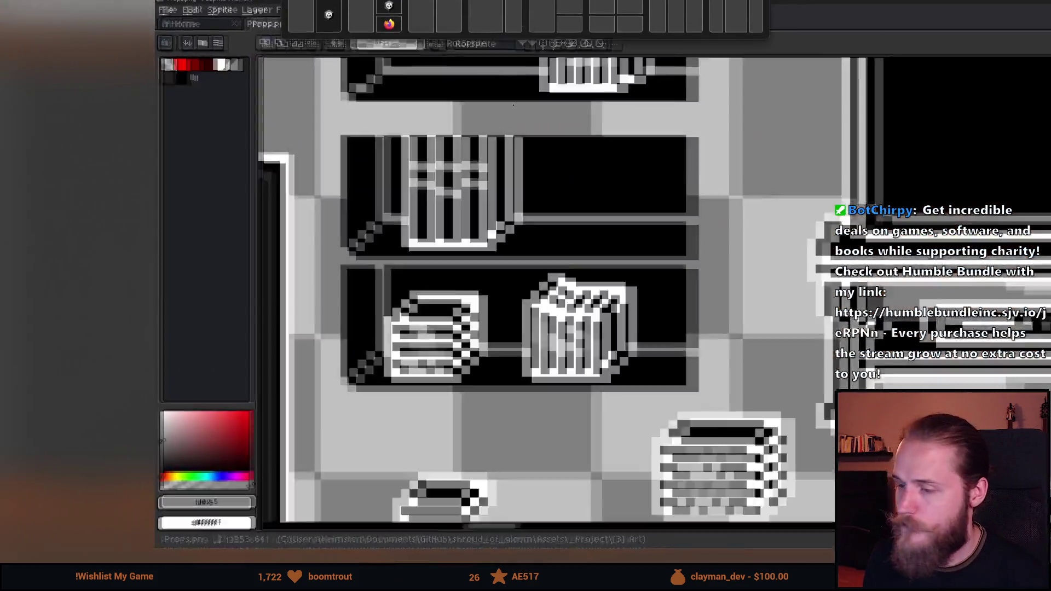
Copy the bottom-shelf basket up into the empty shelf space.
drag(271, 274, 578, 522)
mouse_move(450, 463)
mouse_down()
mouse_move(497, 211)
mouse_move(540, 211)
mouse_up()
scroll(540, 210, up, 5)
click(673, 311)
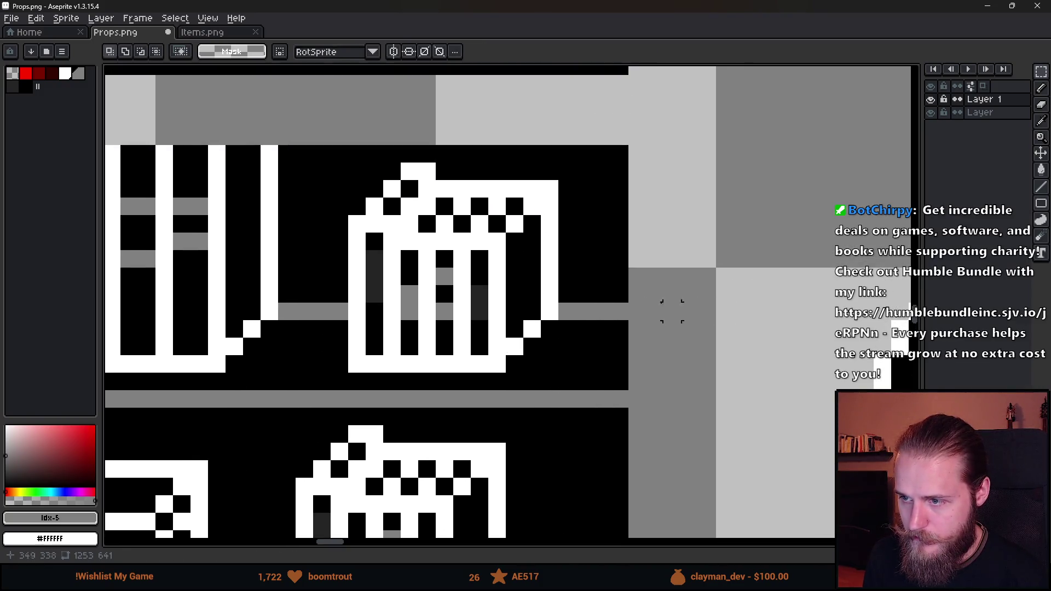
scroll(421, 187, up, 3)
Repaint the copied basket's lid with a black top row and white row below, then save Props.png.
key(b)
drag(363, 159, 433, 159)
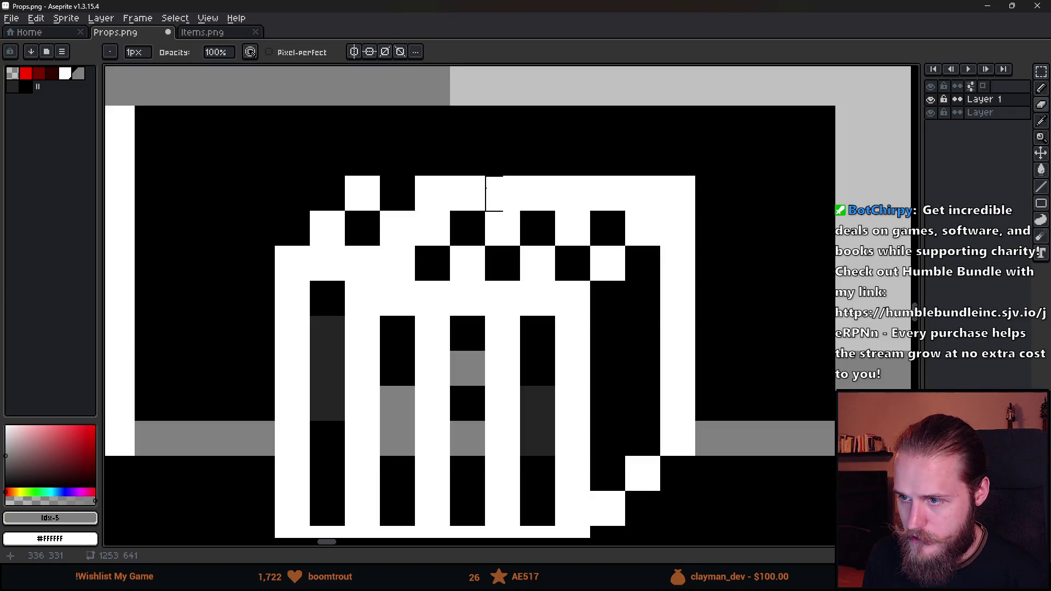
drag(436, 188, 713, 192)
alt+click(678, 228)
drag(678, 227, 467, 220)
click(390, 188)
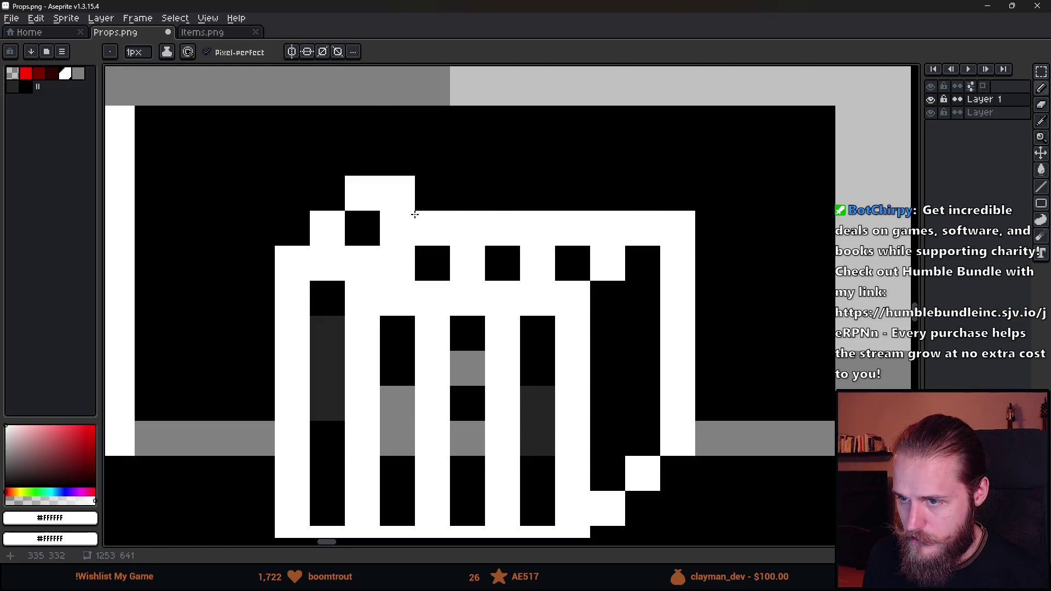
scroll(415, 214, down, 5)
scroll(422, 268, up, 3)
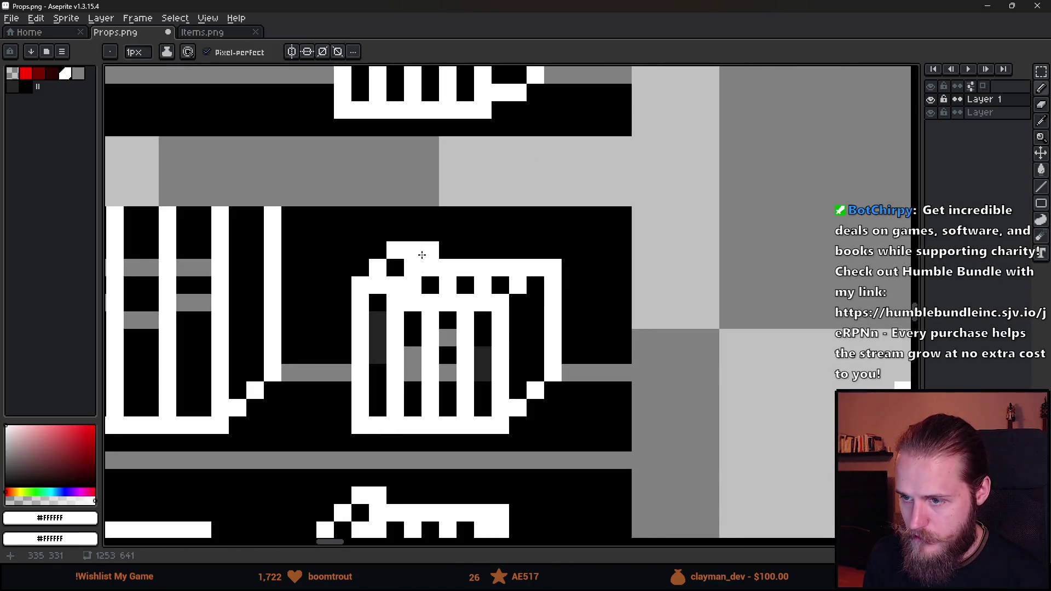
scroll(416, 253, down, 6)
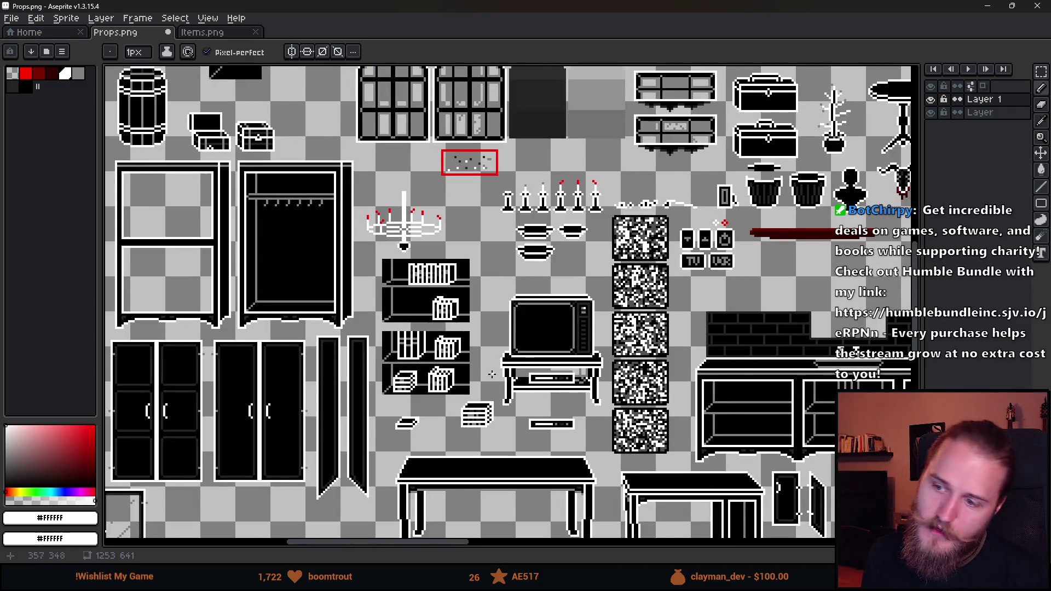
scroll(491, 374, up, 1)
key(ctrl+s)
key(alt+Tab)
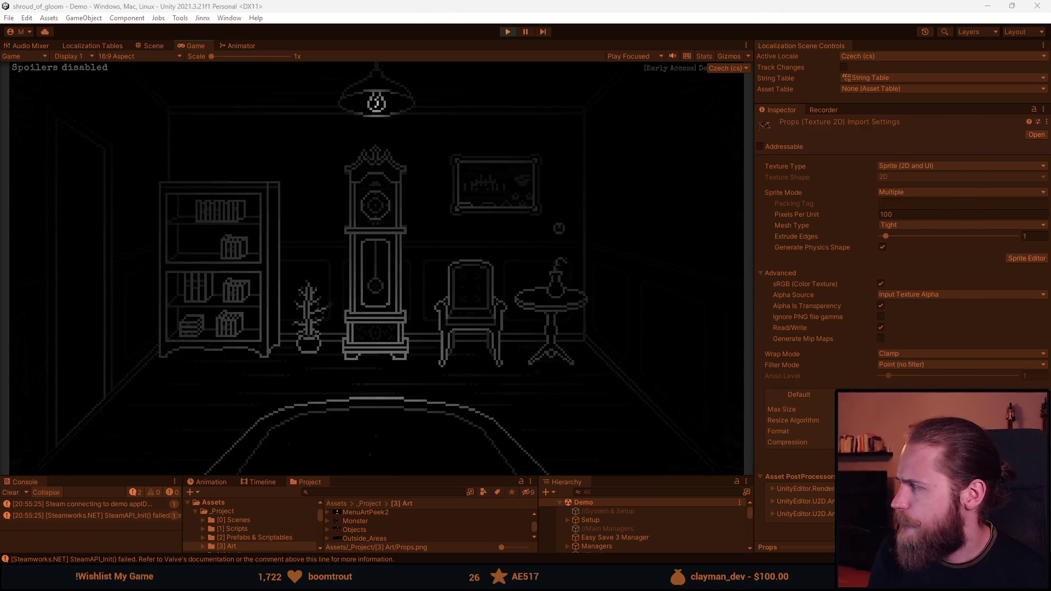
Compare the Props.png sheet in Aseprite with the bookshelf in the running game.
key(alt+Tab)
scroll(457, 370, up, 3)
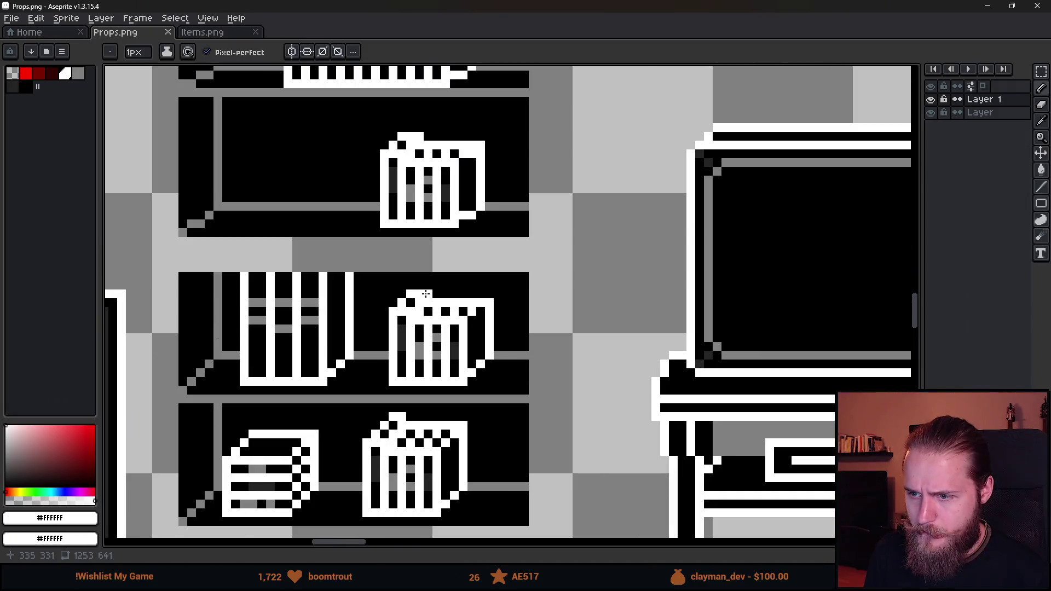
scroll(457, 370, down, 4)
scroll(471, 364, up, 3)
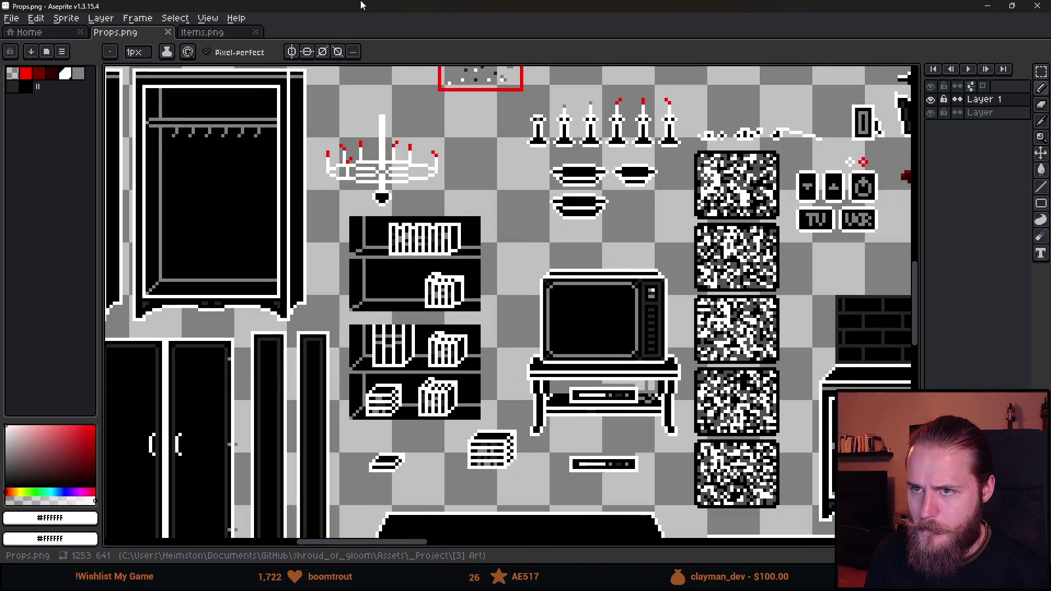
key(alt+Tab)
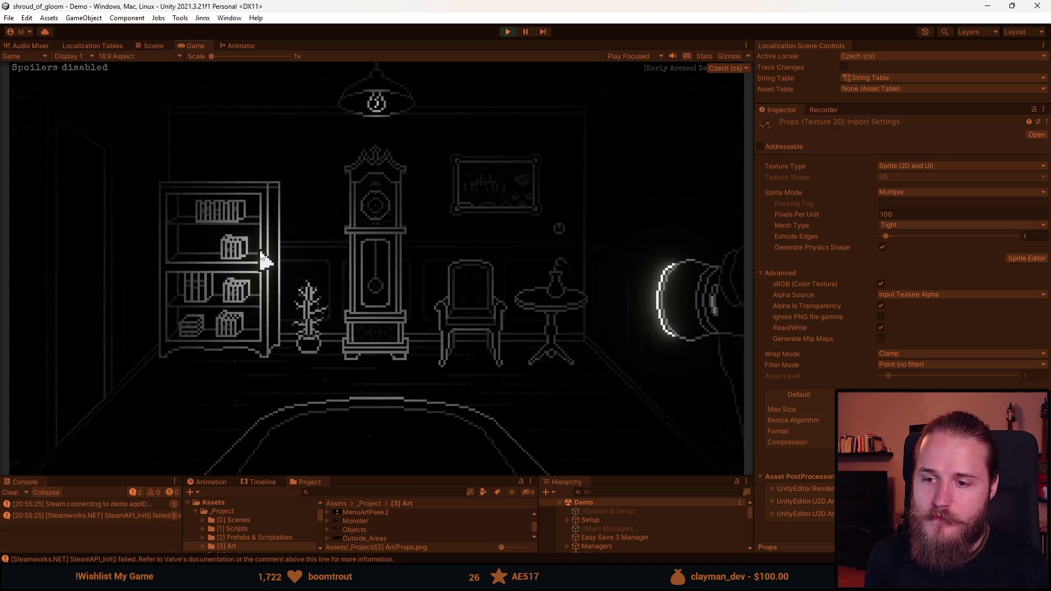
key(alt+Tab)
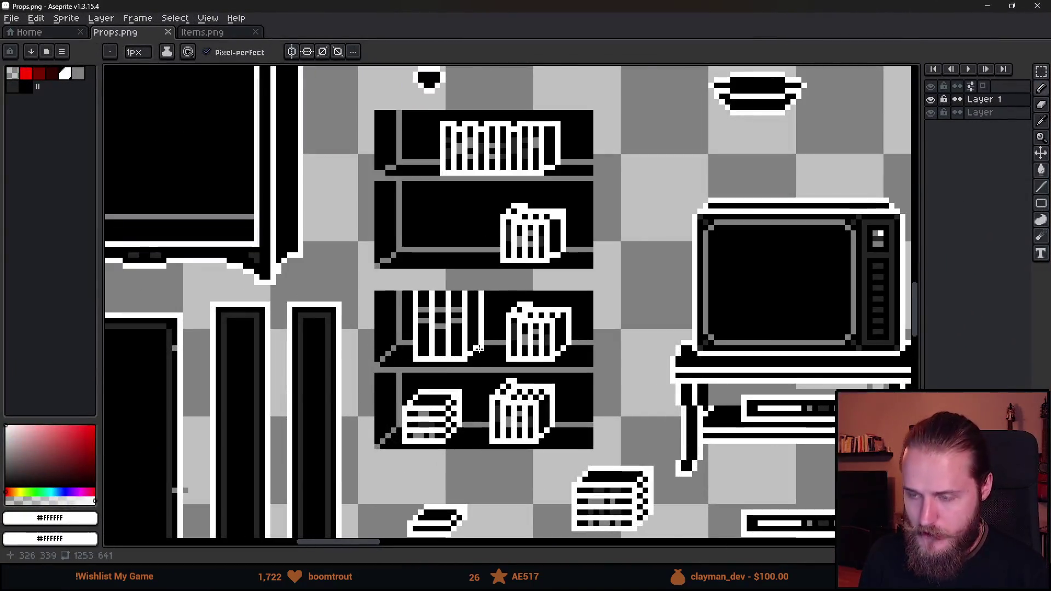
Trial-move the middle-shelf books to the bottom shelf, cancel it, and re-maximize the Aseprite window.
scroll(478, 349, up, 1)
key(m)
mouse_move(372, 262)
mouse_down()
mouse_move(487, 372)
mouse_move(465, 356)
mouse_move(465, 438)
mouse_up()
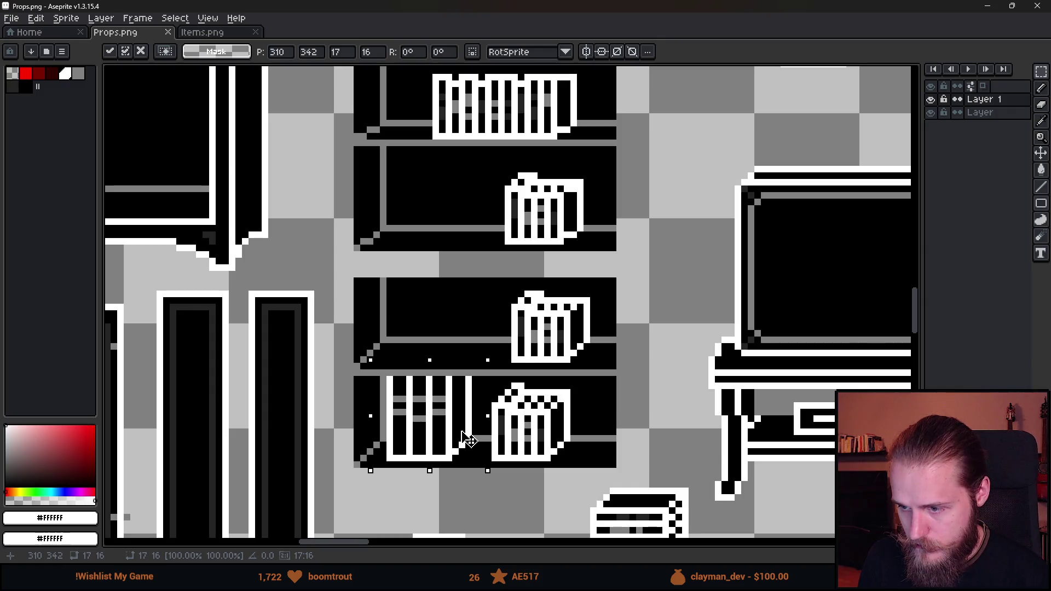
key(Escape)
scroll(337, 347, down, 4)
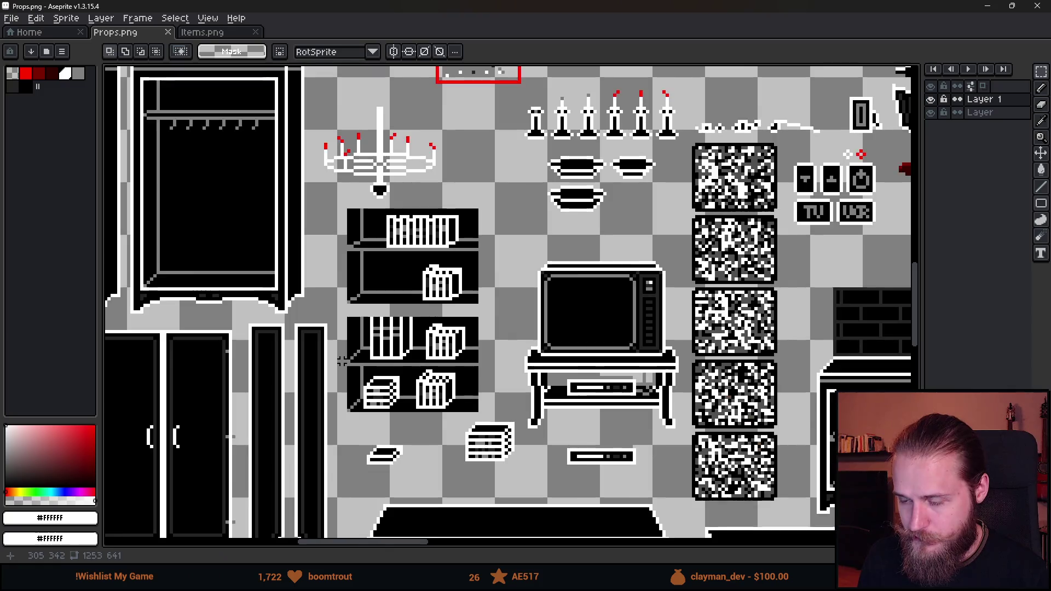
scroll(345, 370, up, 2)
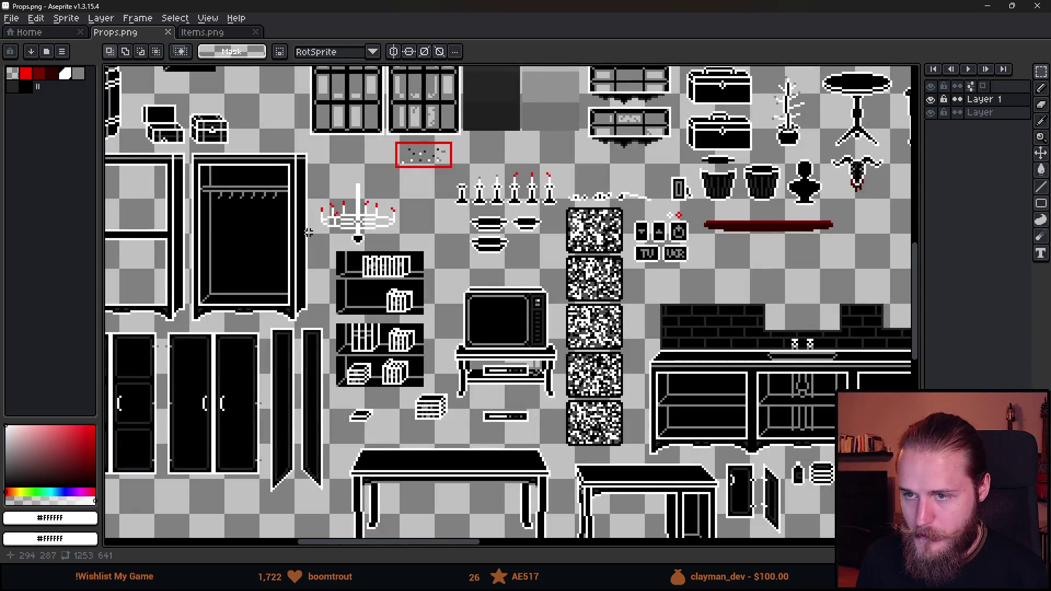
mouse_move(186, 5)
mouse_down()
mouse_move(971, 183)
mouse_move(665, 136)
mouse_up()
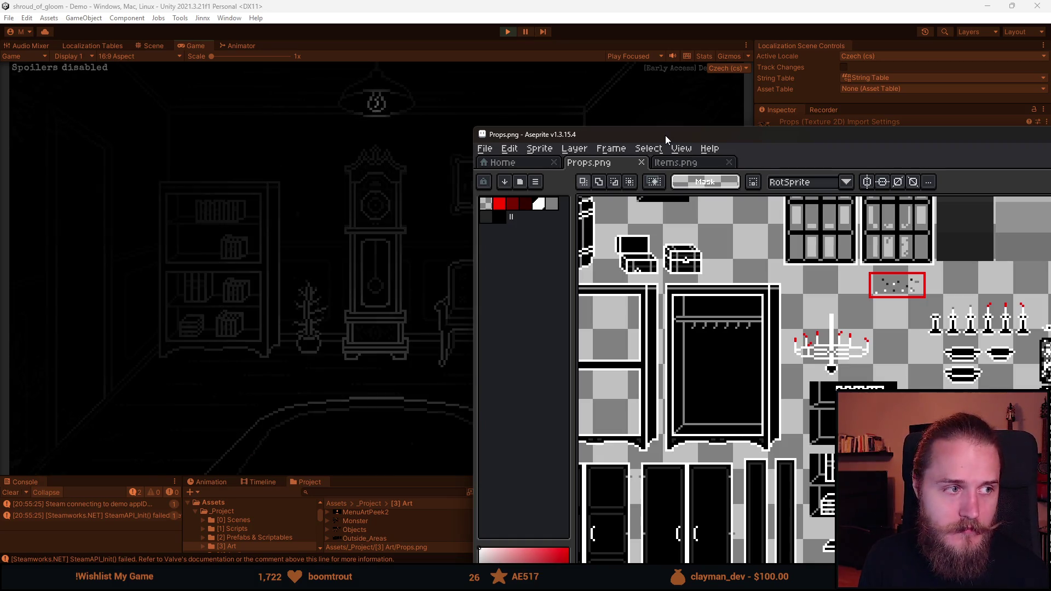
drag(665, 136, 474, 4)
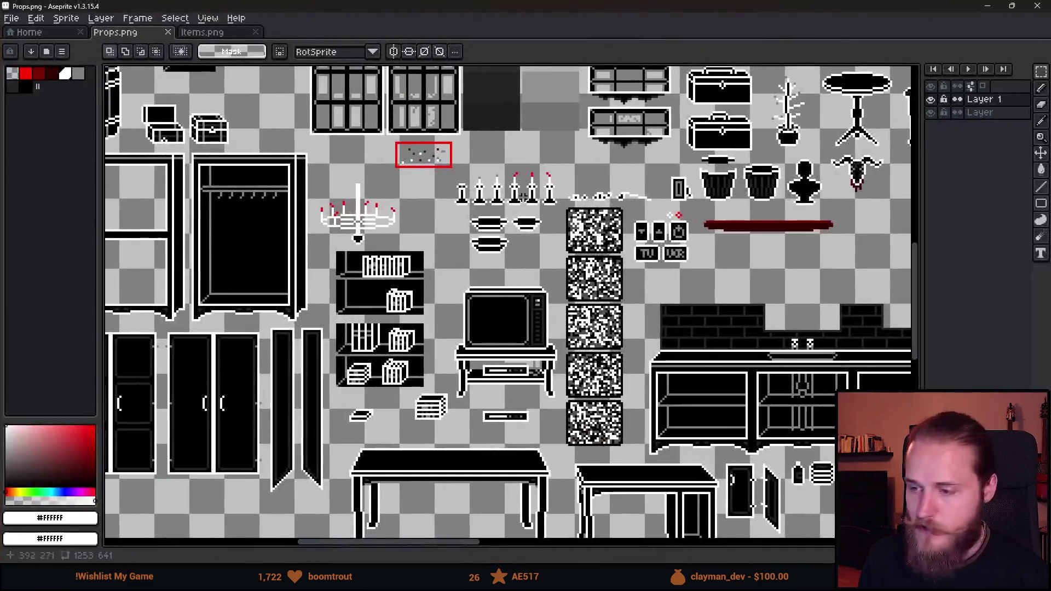
Move the group of loose books and stacks below the bookshelf down and slightly right.
scroll(510, 342, down, 3)
scroll(466, 334, up, 3)
drag(492, 396, 549, 268)
drag(386, 146, 585, 366)
mouse_move(470, 254)
mouse_down()
mouse_move(477, 283)
mouse_move(430, 361)
mouse_move(493, 274)
mouse_move(343, 389)
mouse_up()
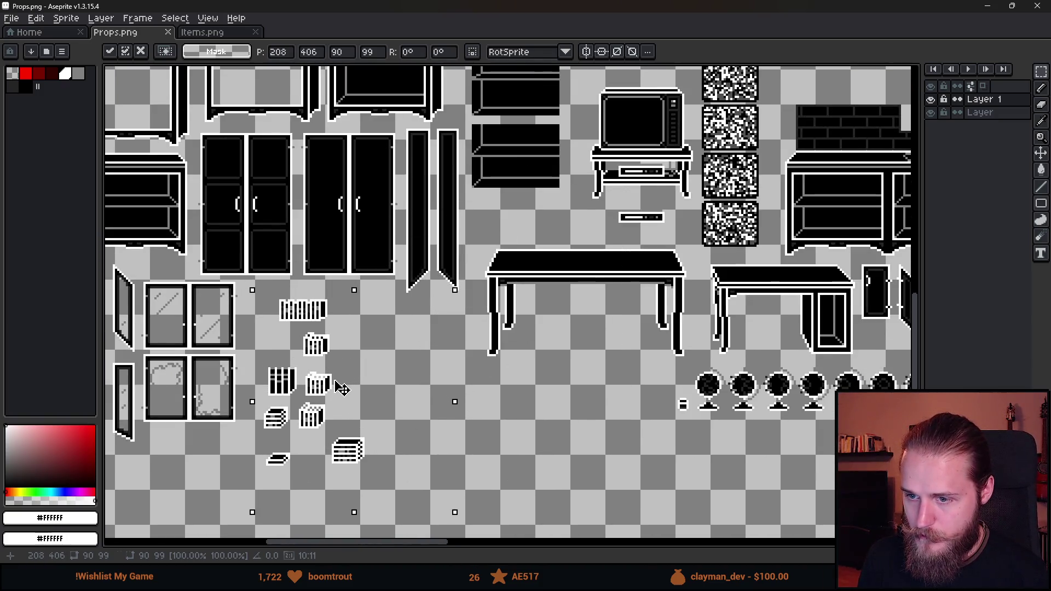
click(208, 339)
Add Layer 2 below the sprite layer and fill it with saturated magenta.
click(984, 117)
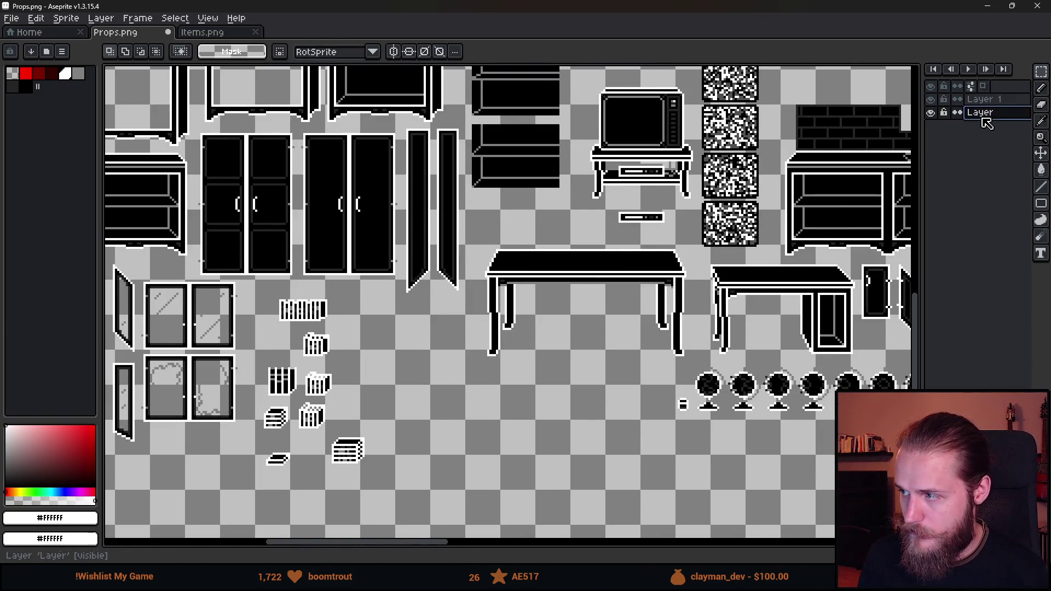
key(shift+n)
drag(994, 113, 999, 155)
click(80, 491)
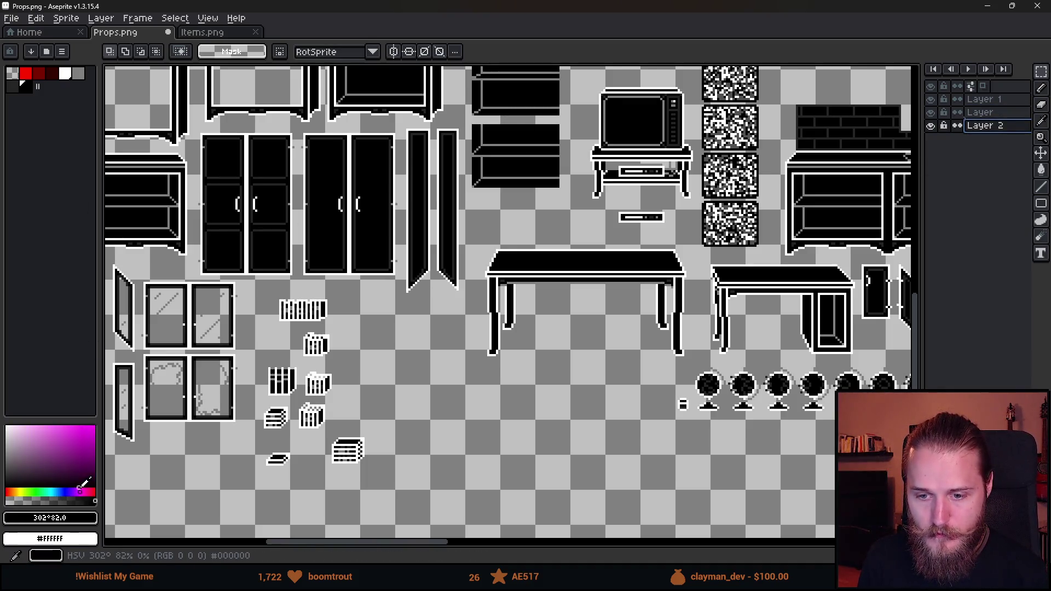
click(90, 441)
key(g)
click(408, 456)
Fill the basket's top notch and both rim gaps with black pixels.
scroll(273, 317, up, 1)
scroll(273, 317, up, 3)
scroll(298, 301, up, 5)
drag(383, 420, 418, 161)
mouse_move(488, 432)
mouse_down()
mouse_move(488, 349)
mouse_move(568, 192)
mouse_up()
key(b)
alt+click(266, 242)
click(315, 226)
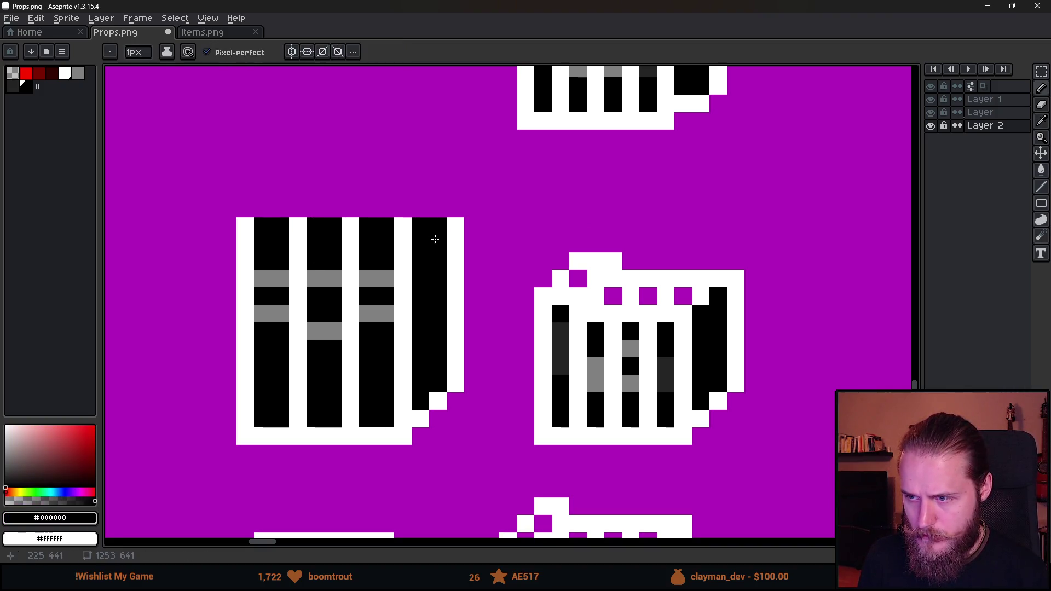
click(613, 295)
click(640, 294)
Hide the purple background layer and make Layer 1 the active layer.
scroll(580, 211, down, 4)
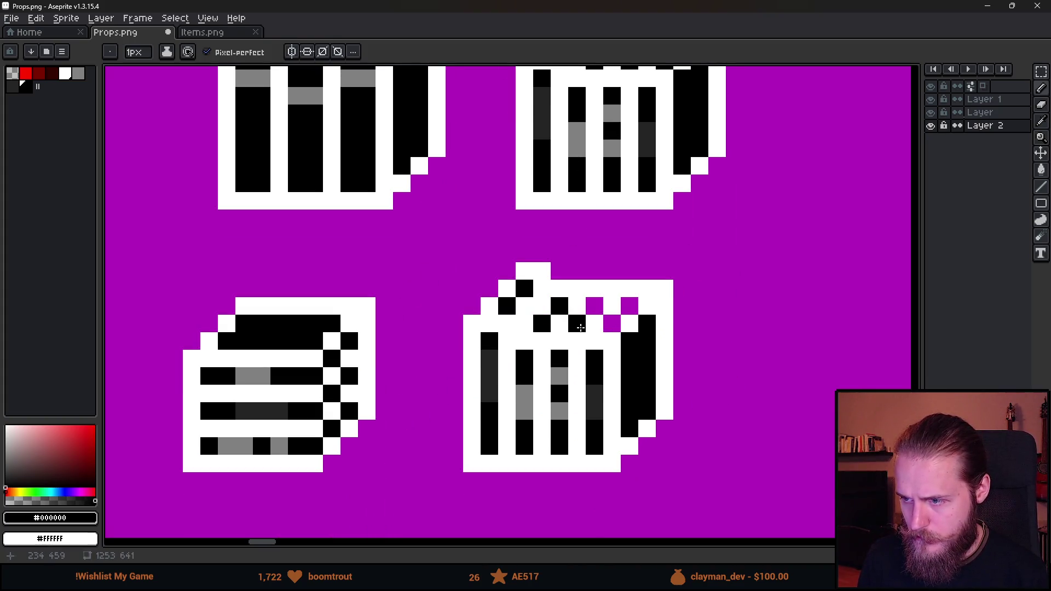
scroll(520, 366, down, 5)
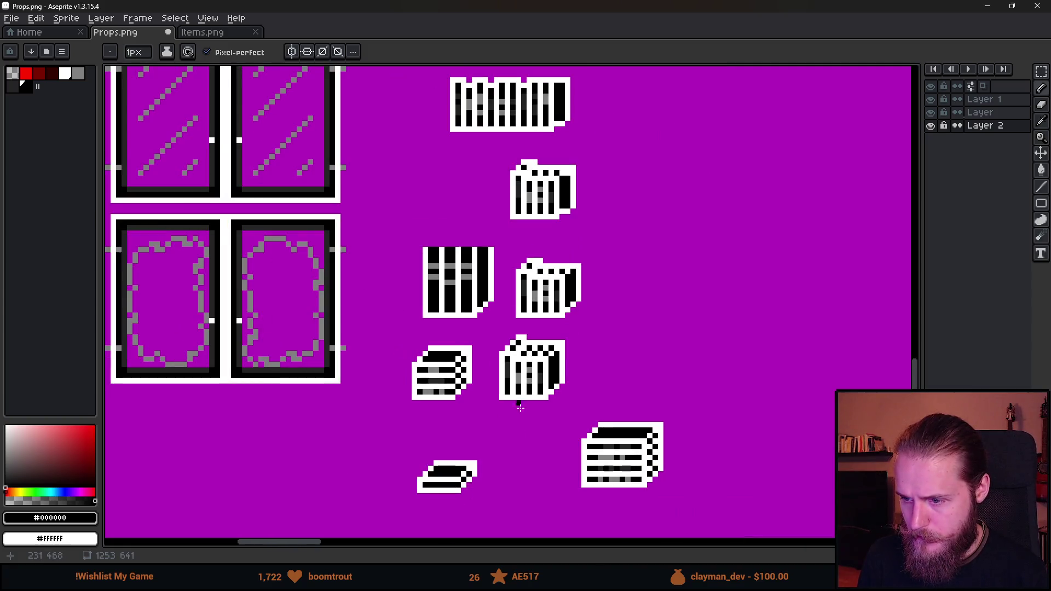
scroll(544, 439, right, 2)
scroll(444, 385, up, 4)
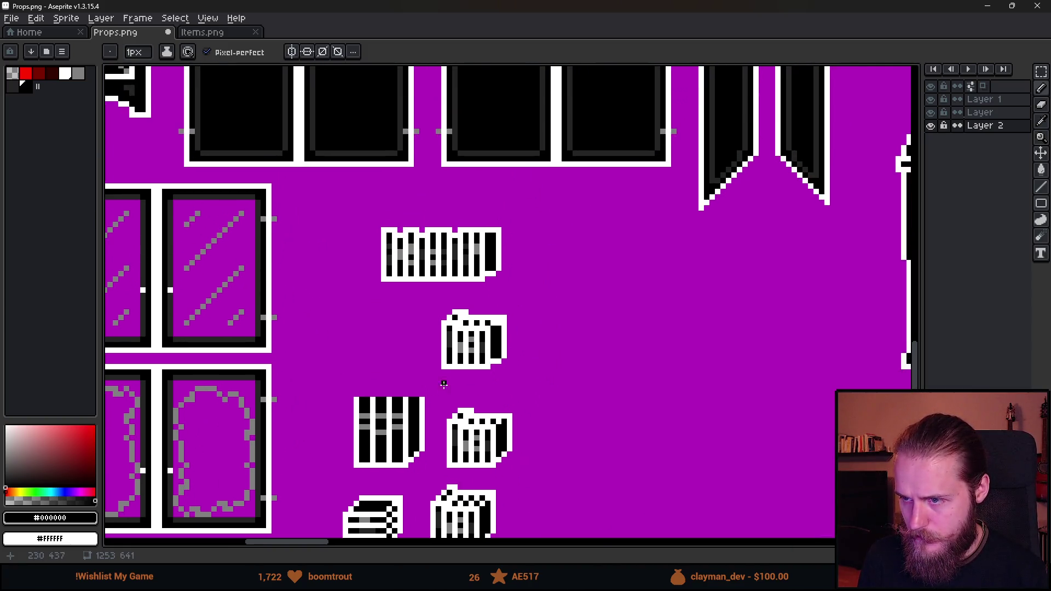
scroll(370, 412, down, 3)
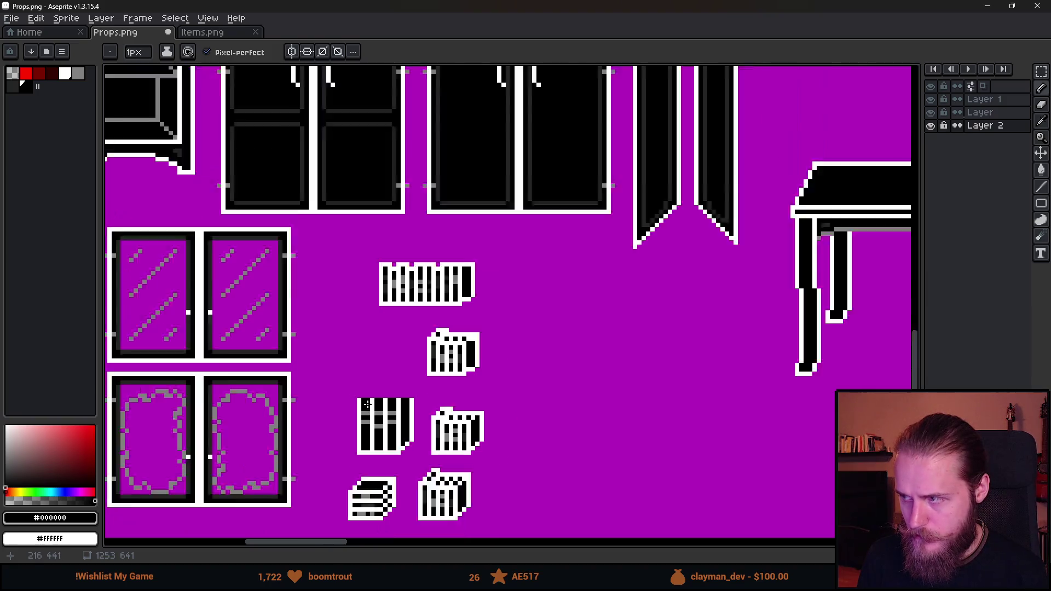
scroll(509, 301, down, 3)
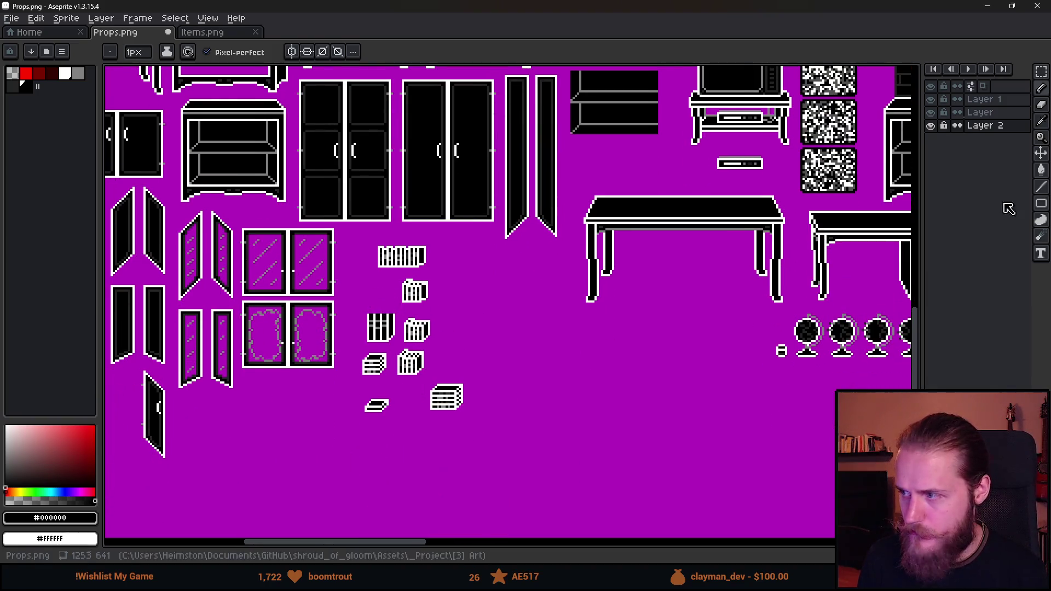
click(931, 125)
click(984, 103)
Shift the top book row left and slightly up, and line the upper basket up beneath it.
scroll(434, 269, up, 3)
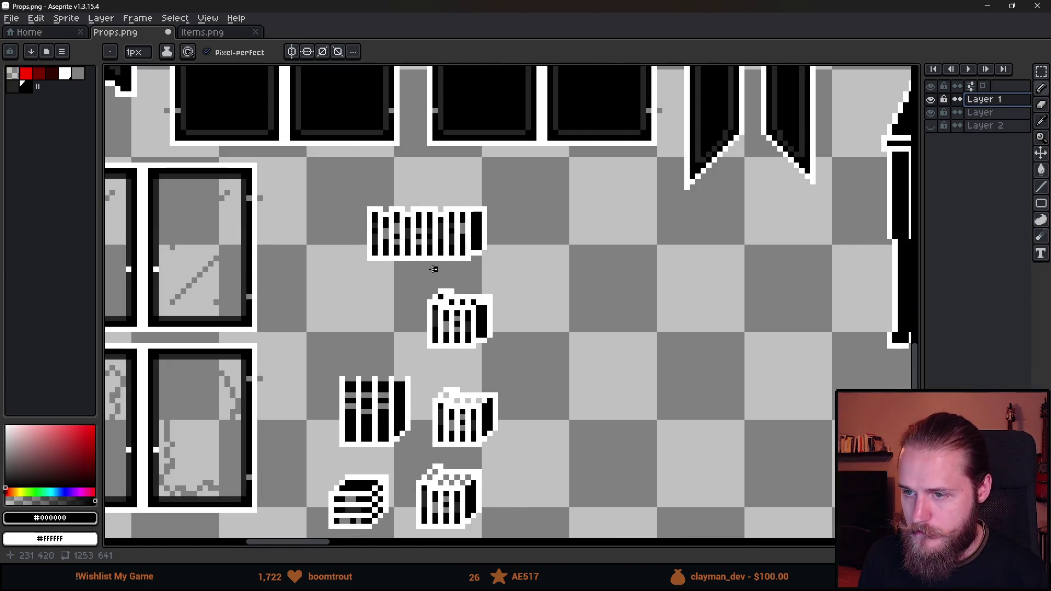
scroll(422, 260, up, 1)
key(m)
mouse_move(327, 180)
mouse_down()
mouse_move(547, 258)
mouse_move(543, 270)
mouse_up()
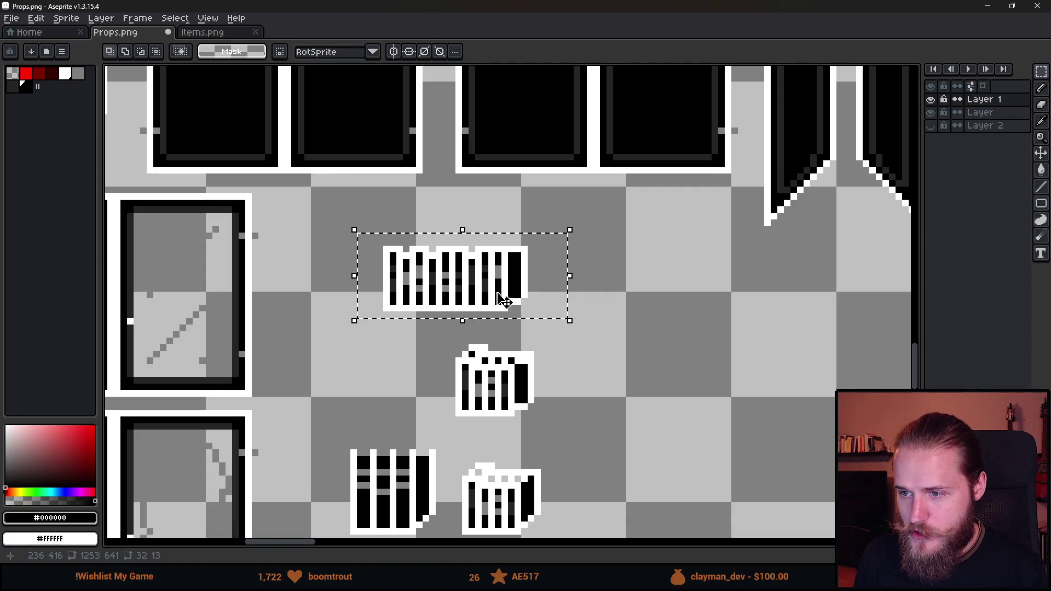
mouse_move(512, 305)
mouse_down()
mouse_move(454, 281)
mouse_move(431, 286)
mouse_up()
key(ctrl+d)
mouse_move(426, 362)
mouse_down()
mouse_move(480, 326)
mouse_move(622, 388)
mouse_move(438, 342)
mouse_up()
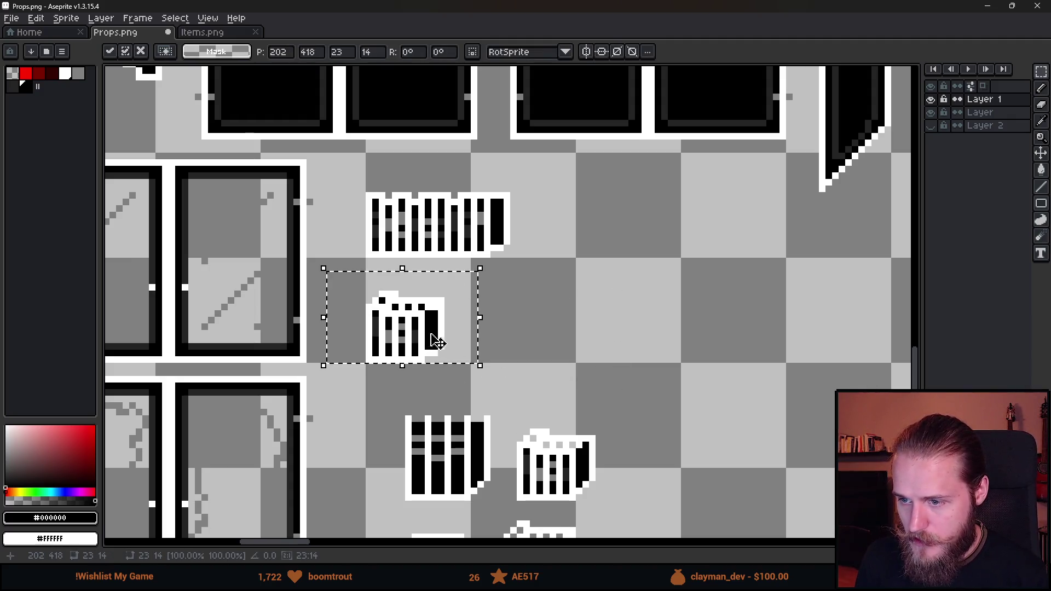
key(ctrl+d)
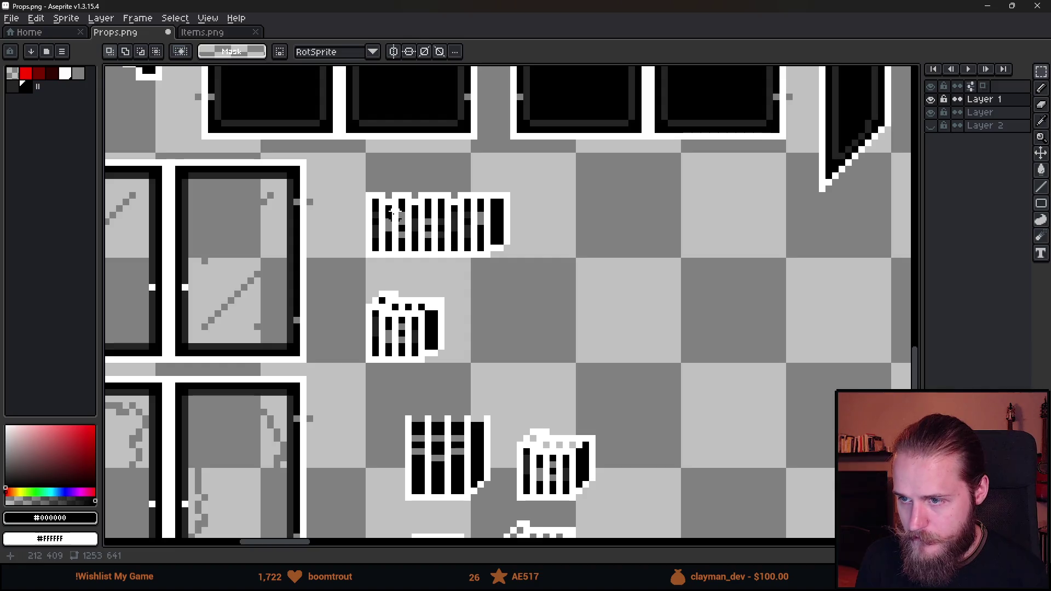
Split the last few books off the right end of the book row.
drag(349, 182, 540, 282)
click(586, 300)
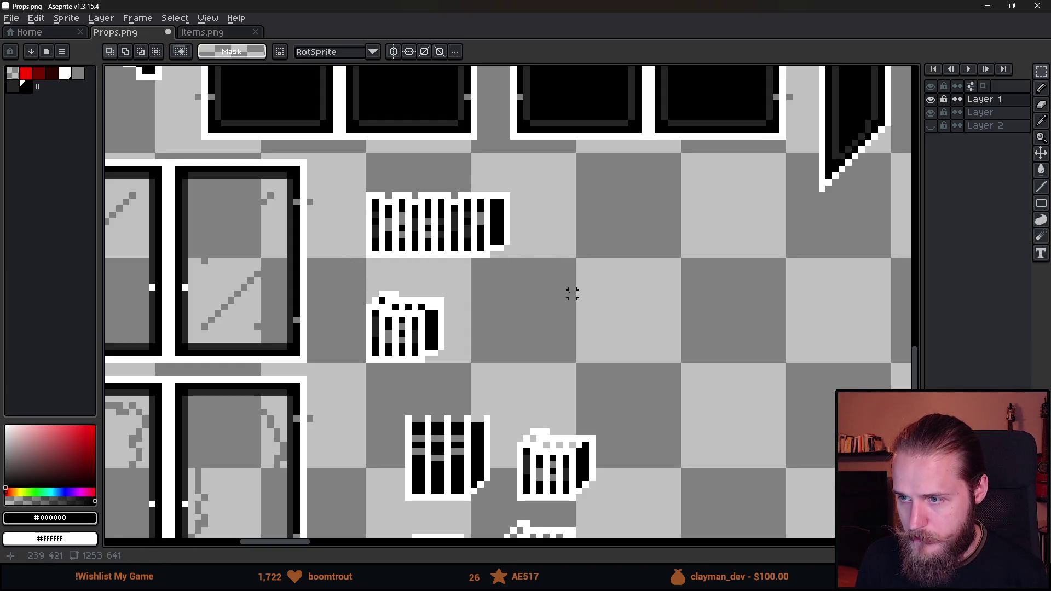
mouse_move(442, 190)
mouse_down()
mouse_move(521, 266)
mouse_move(609, 259)
mouse_up()
Shift the left books of the small split-off group further to the left.
key(b)
scroll(545, 193, up, 2)
scroll(547, 352, down, 3)
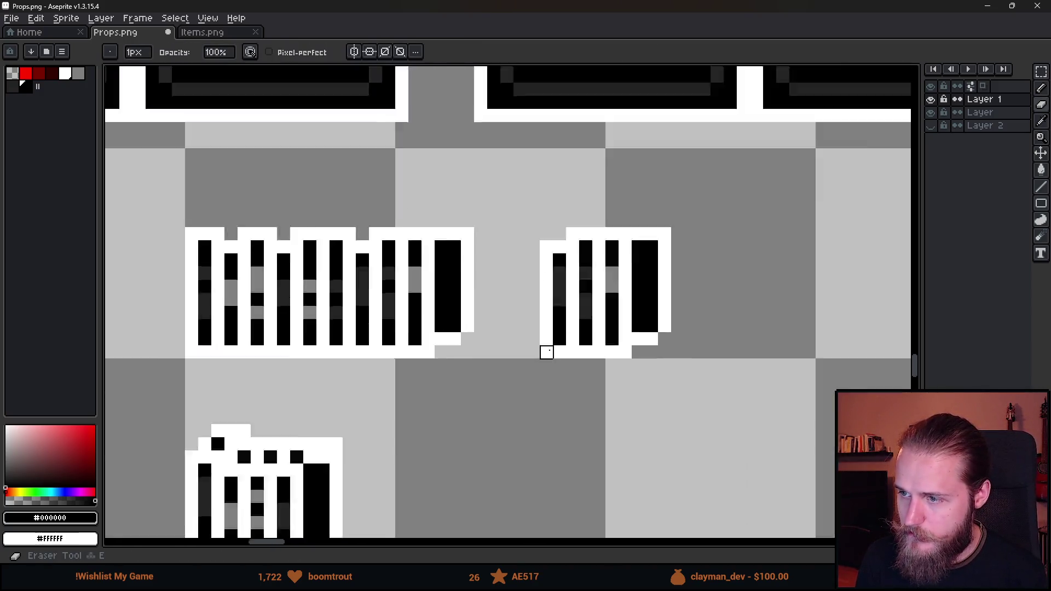
scroll(643, 355, down, 2)
scroll(513, 342, up, 5)
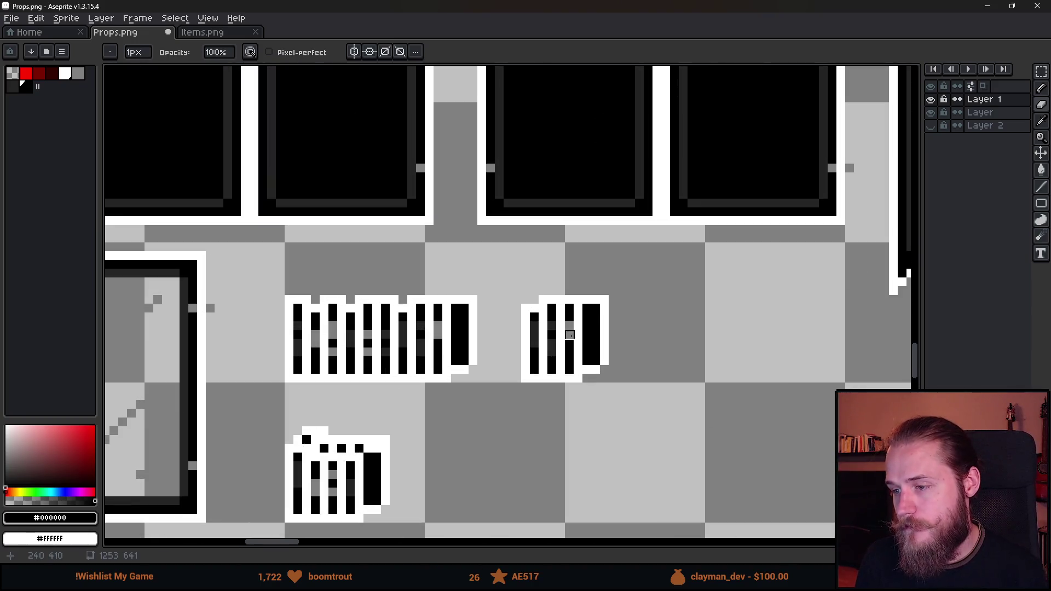
key(m)
drag(416, 224, 464, 466)
drag(453, 399, 399, 390)
click(469, 225)
mouse_move(468, 199)
mouse_down()
mouse_move(509, 460)
mouse_move(550, 490)
mouse_up()
drag(529, 438, 476, 434)
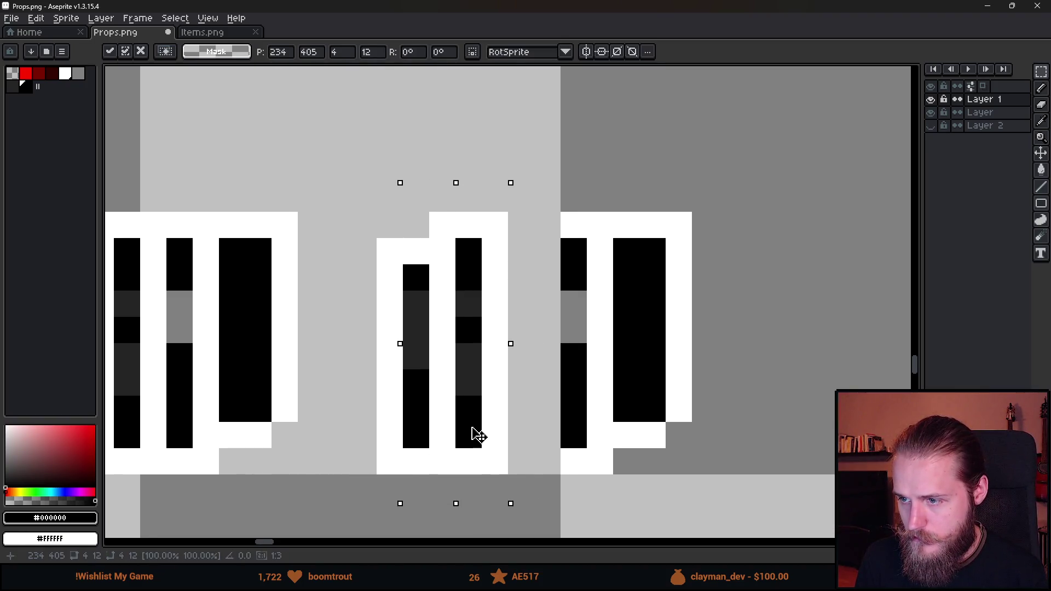
click(425, 353)
Move one book column right, nudge the middle books one pixel left, and draw a white outline strip.
mouse_move(375, 208)
mouse_down()
mouse_move(427, 388)
mouse_move(433, 500)
mouse_up()
mouse_move(416, 462)
mouse_down()
mouse_move(554, 441)
mouse_move(481, 471)
mouse_move(471, 514)
mouse_move(368, 405)
mouse_move(381, 441)
mouse_up()
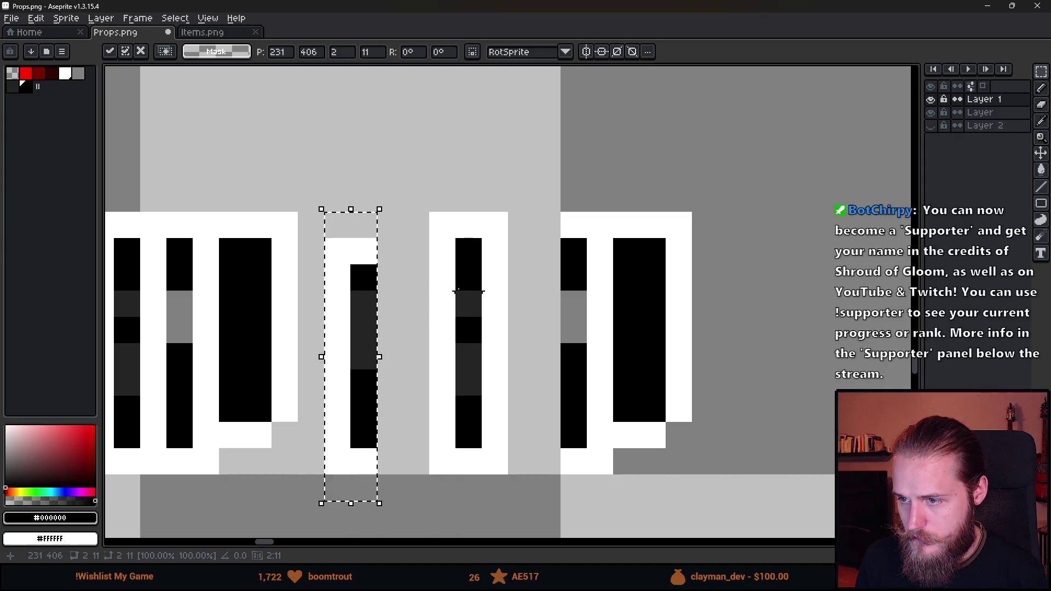
mouse_move(310, 197)
mouse_down()
mouse_move(488, 446)
mouse_move(448, 418)
mouse_up()
click(547, 278)
key(b)
drag(547, 219, 547, 449)
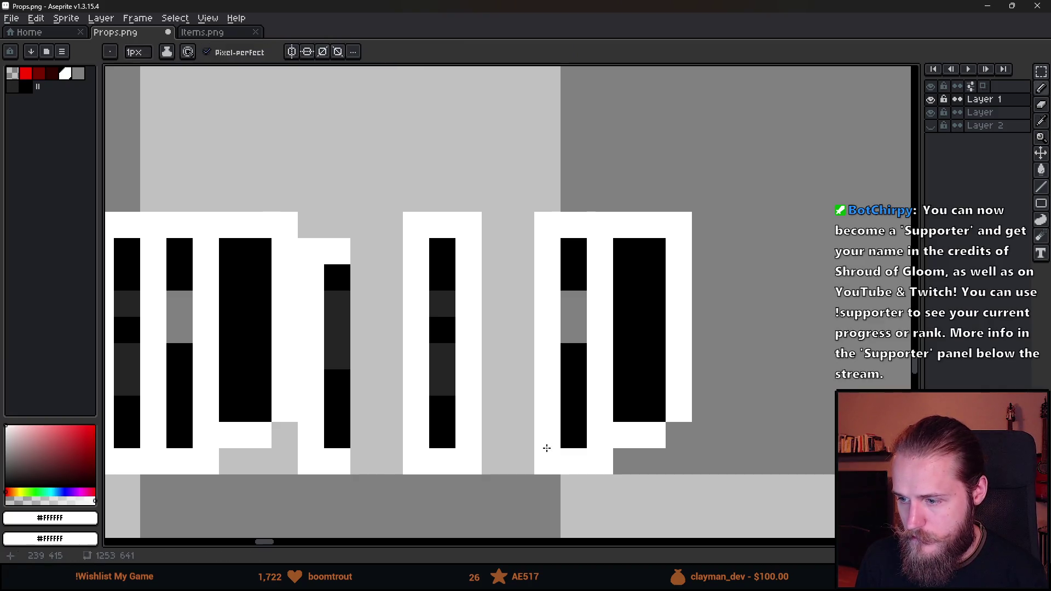
Move another book column to the right and nudge the middle book one pixel right.
key(m)
mouse_move(298, 237)
mouse_down()
mouse_move(326, 264)
mouse_move(382, 504)
mouse_up()
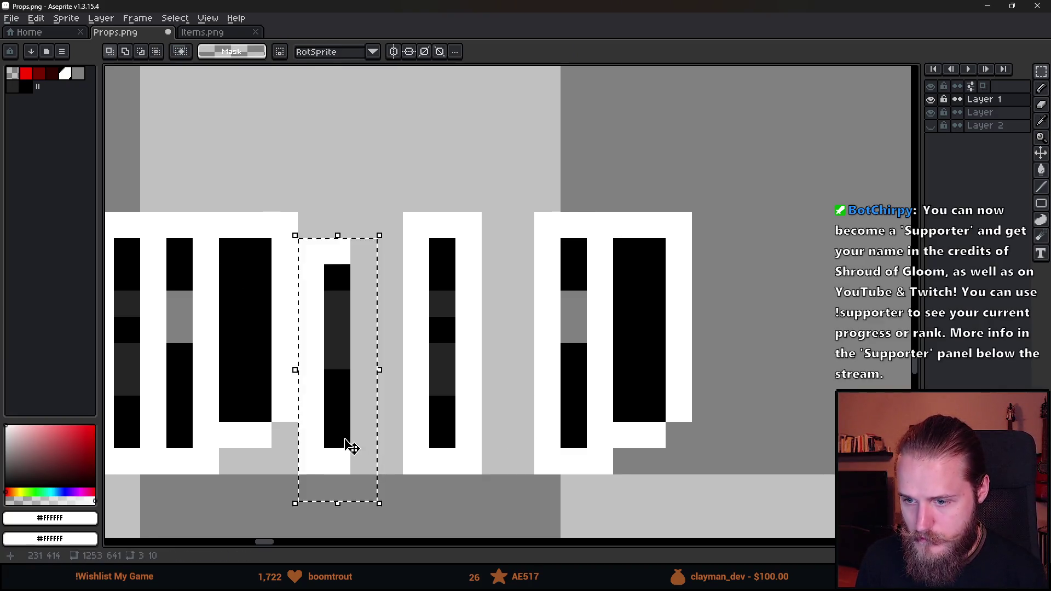
drag(348, 442, 518, 441)
mouse_move(375, 184)
mouse_down()
mouse_move(470, 469)
mouse_move(484, 477)
mouse_up()
drag(478, 410, 505, 416)
key(Return)
scroll(505, 416, down, 5)
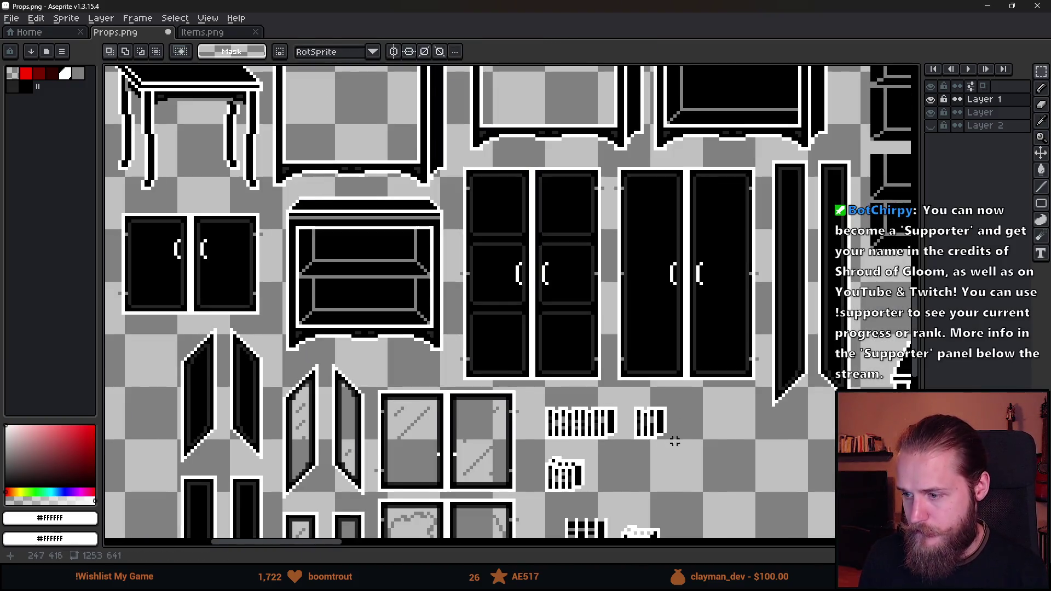
Place a copy of the left basket to its right.
scroll(559, 338, up, 4)
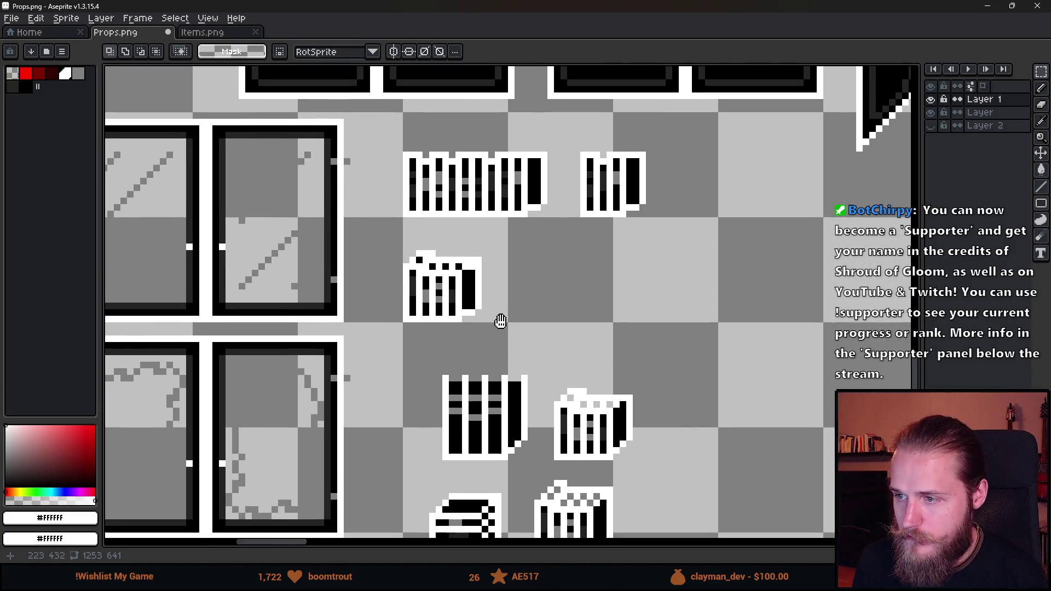
drag(500, 321, 495, 315)
drag(388, 221, 551, 354)
mouse_move(467, 305)
mouse_down()
mouse_move(635, 314)
mouse_move(634, 302)
mouse_up()
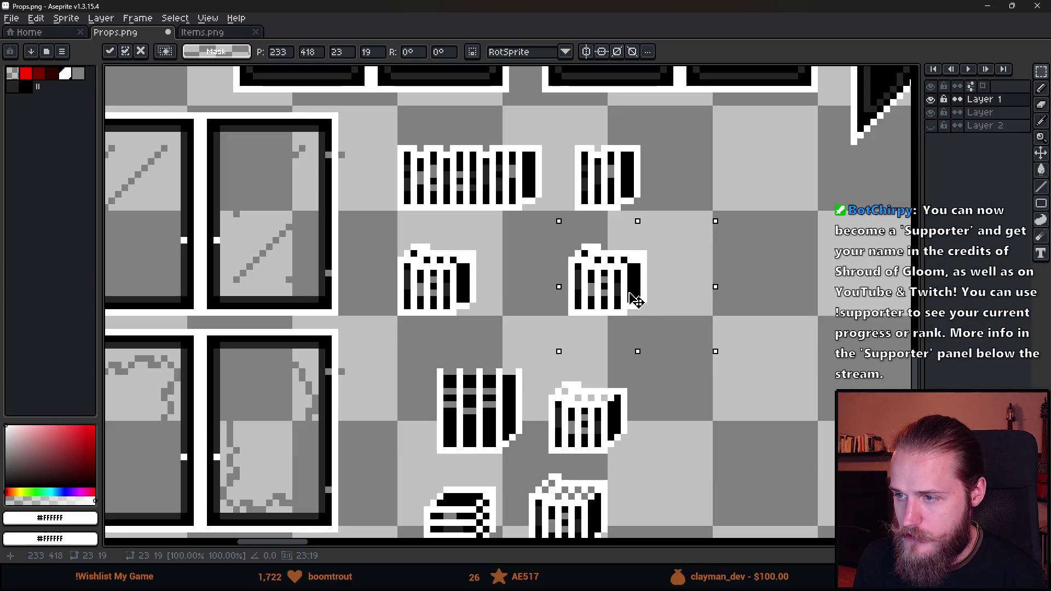
key(Return)
Copy a striped basket piece against the duplicate's left side to widen it, then deselect.
scroll(507, 227, up, 1)
drag(349, 104, 463, 216)
mouse_move(429, 163)
mouse_down()
mouse_move(557, 313)
mouse_move(564, 307)
mouse_up()
key(Return)
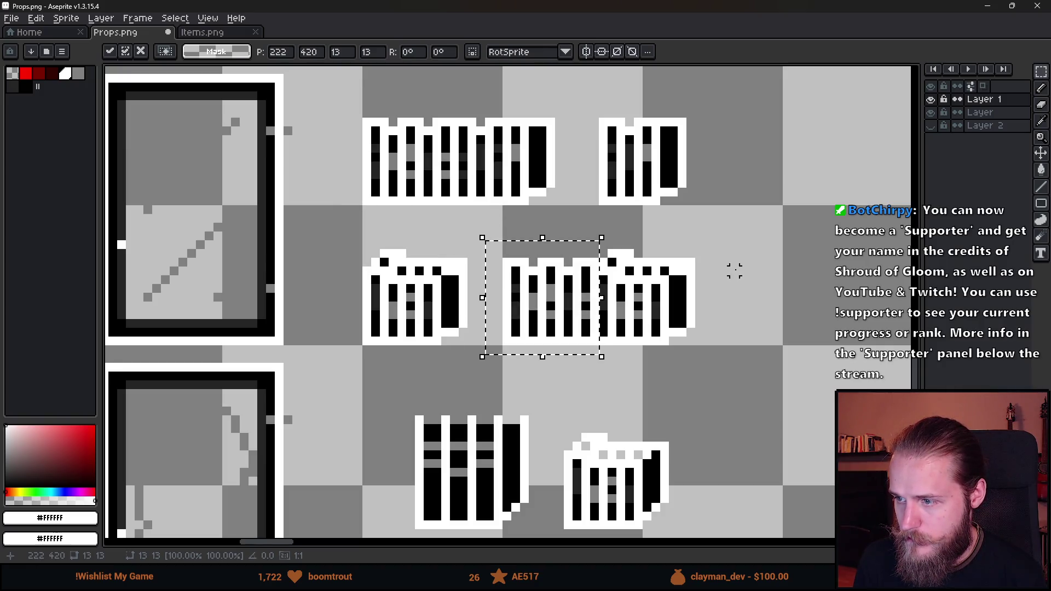
key(ctrl+d)
scroll(599, 262, up, 2)
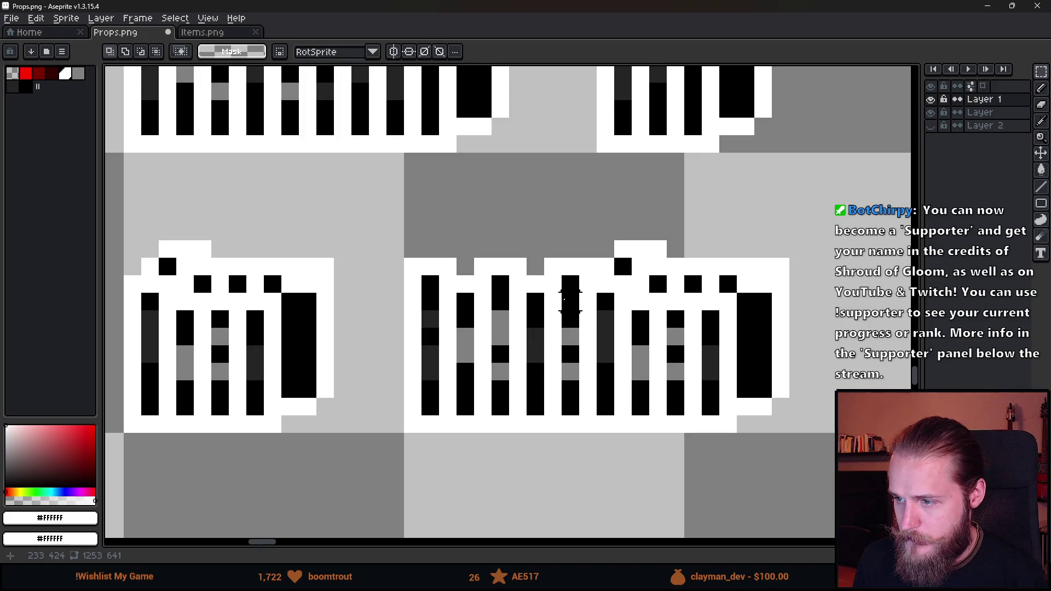
Shift the wide basket's top section down two pixels.
scroll(571, 285, up, 1)
key(b)
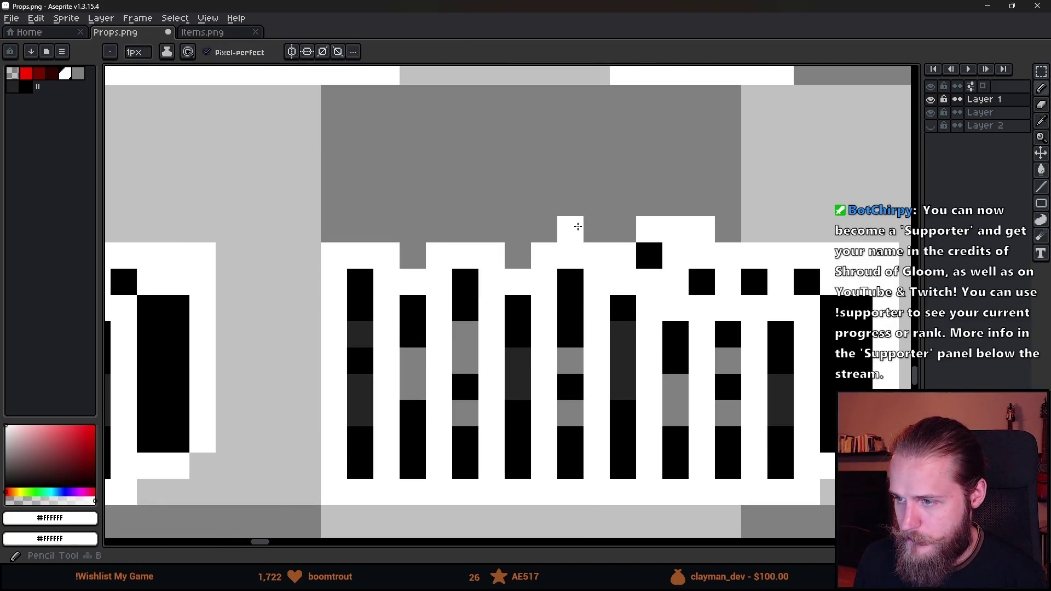
scroll(577, 224, down, 5)
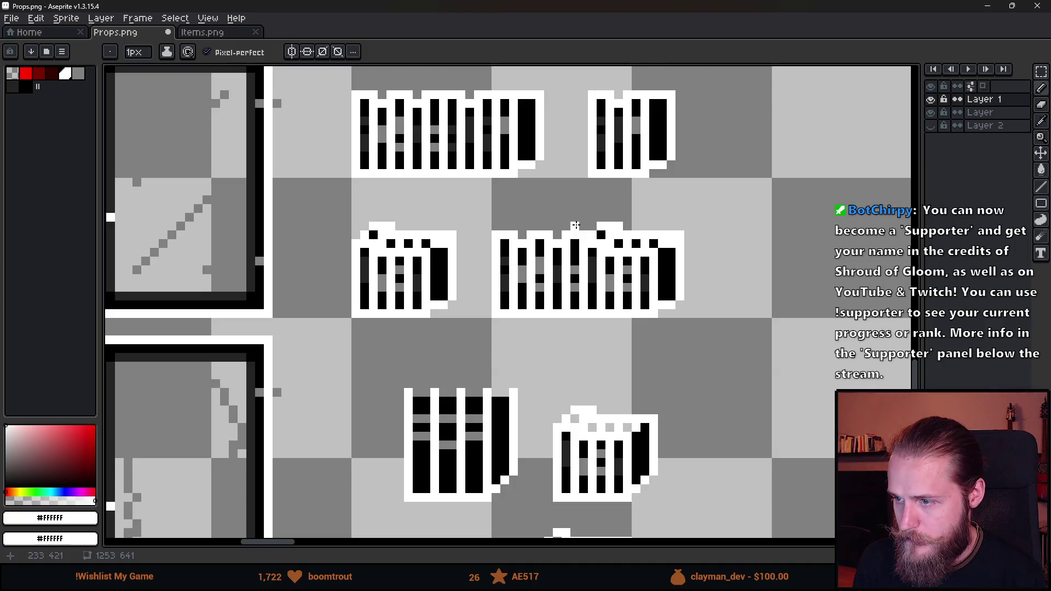
scroll(577, 224, up, 3)
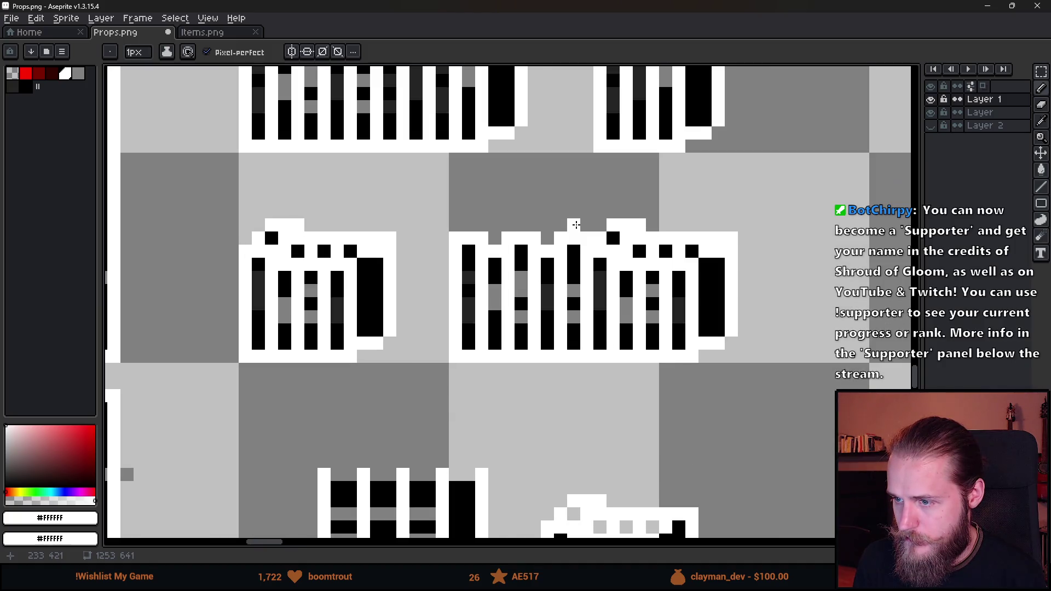
key(m)
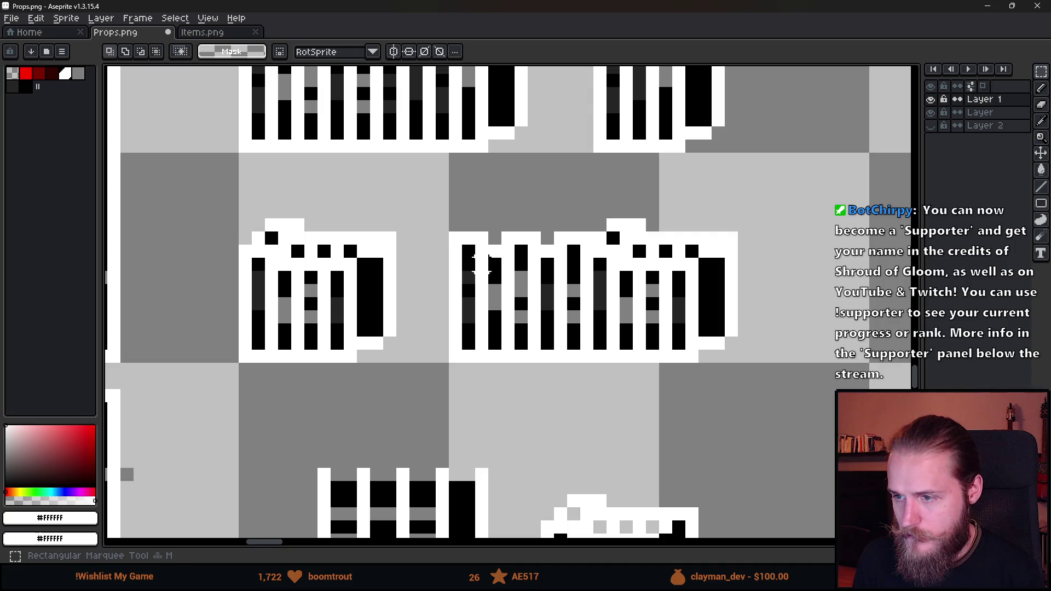
drag(430, 212, 595, 289)
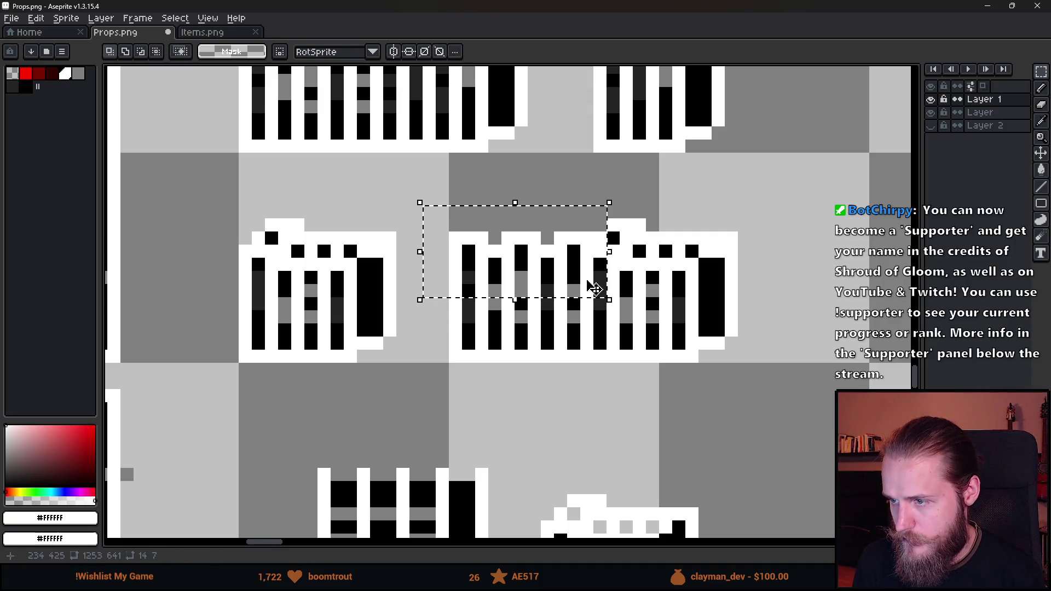
drag(536, 265, 539, 260)
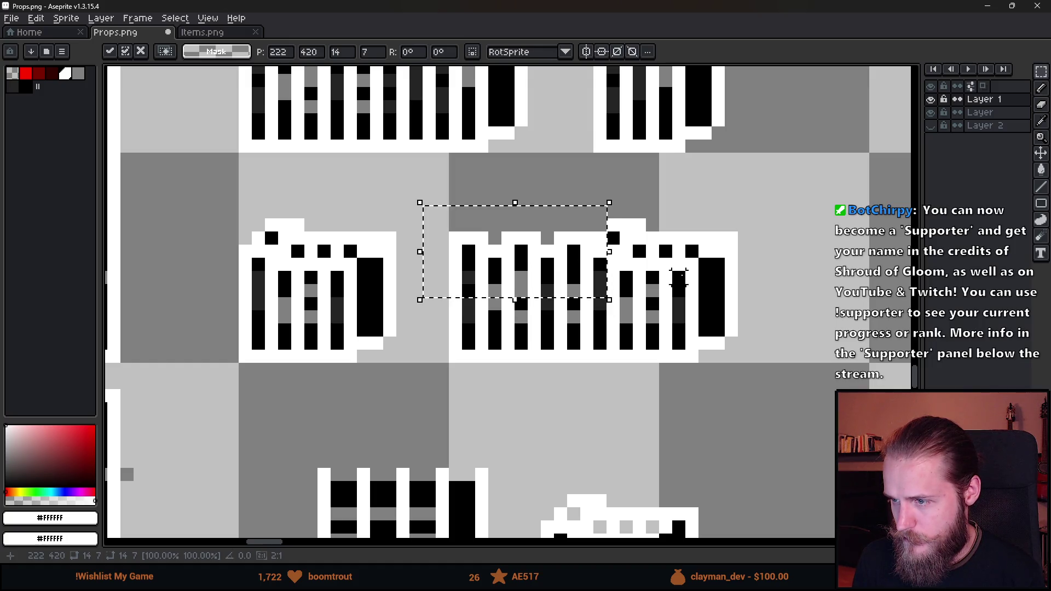
click(679, 280)
drag(442, 200, 591, 296)
drag(525, 254, 526, 267)
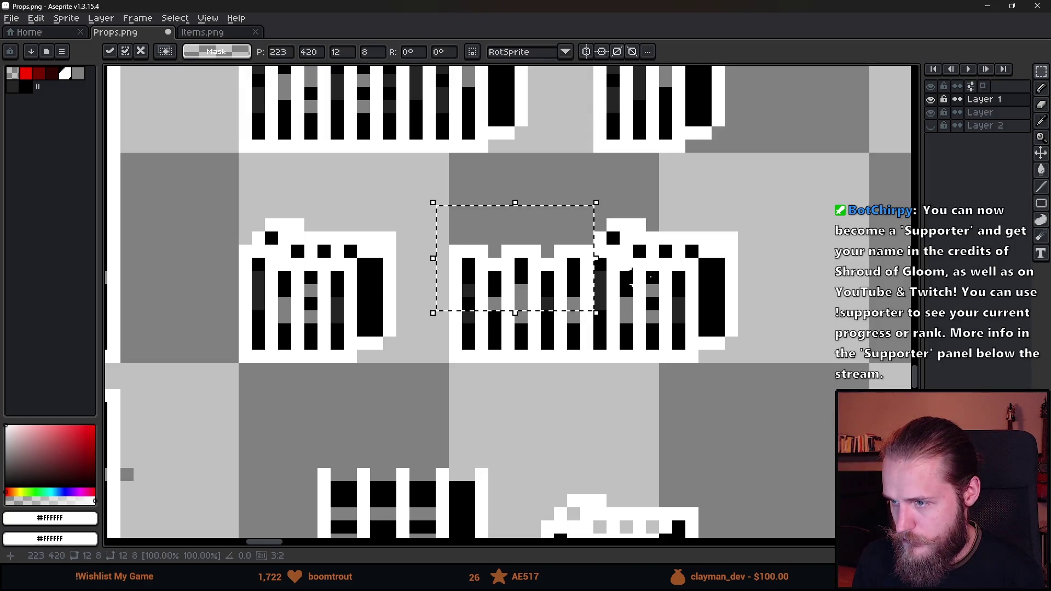
click(631, 278)
Paint white pixels along the basket rim, replacing several grey rim pixels.
scroll(587, 237, up, 2)
key(b)
drag(586, 211, 606, 212)
click(502, 234)
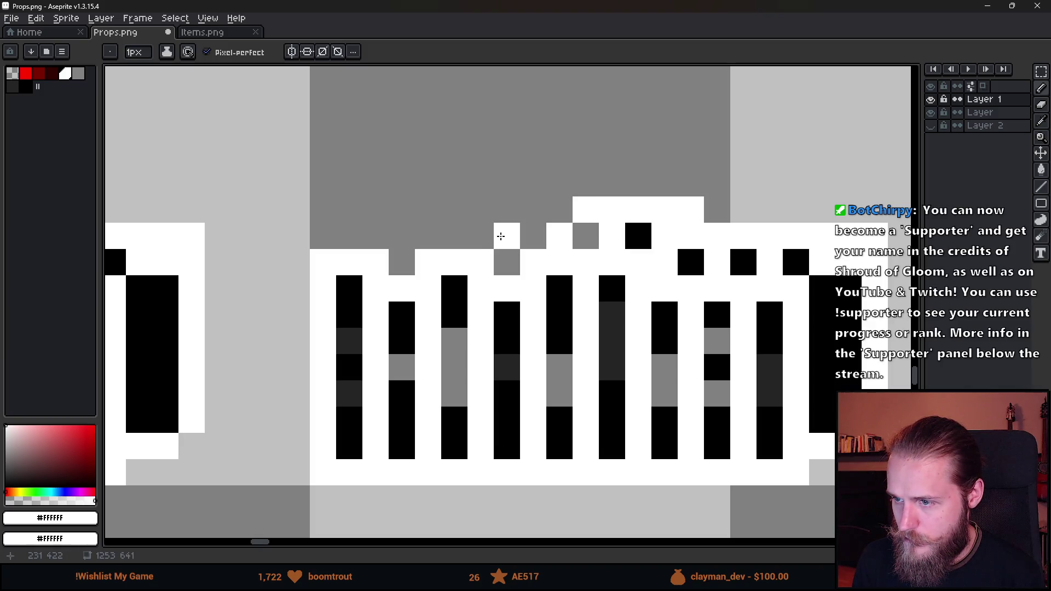
click(530, 229)
key(ctrl+z)
click(448, 233)
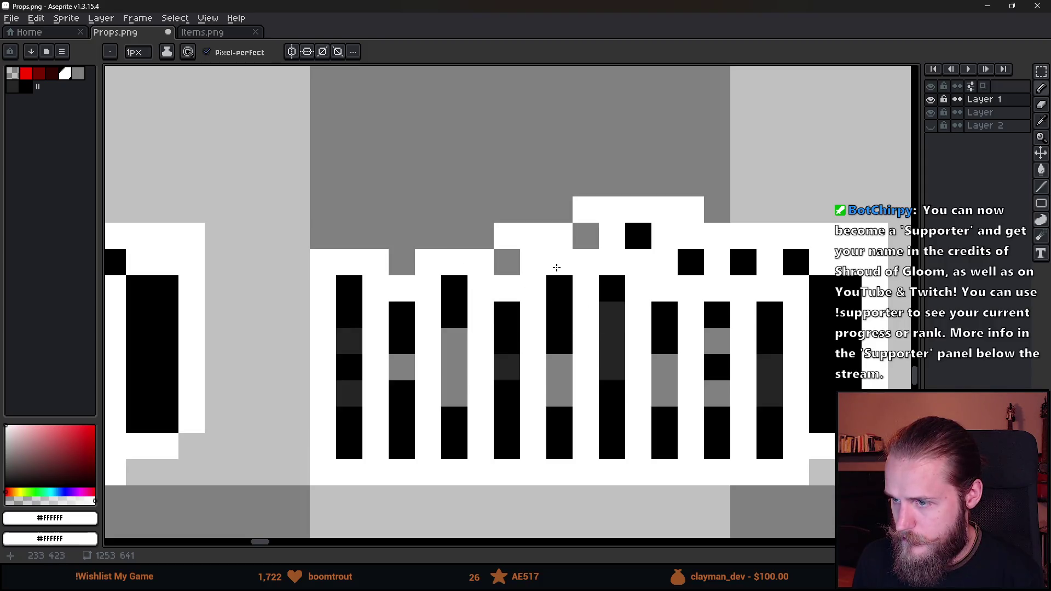
scroll(511, 281, down, 1)
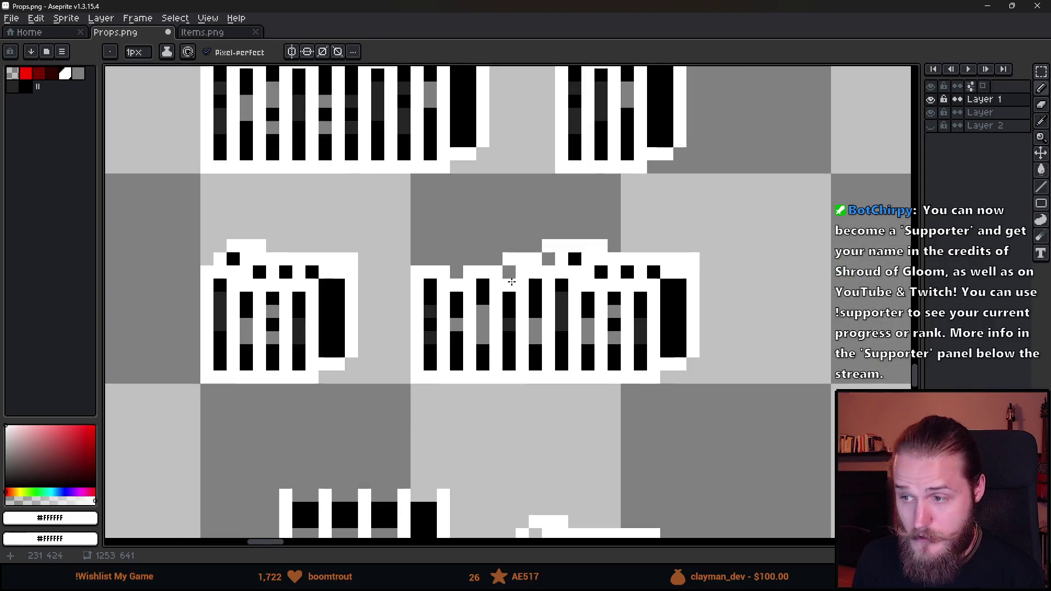
scroll(511, 282, up, 1)
scroll(510, 295, up, 1)
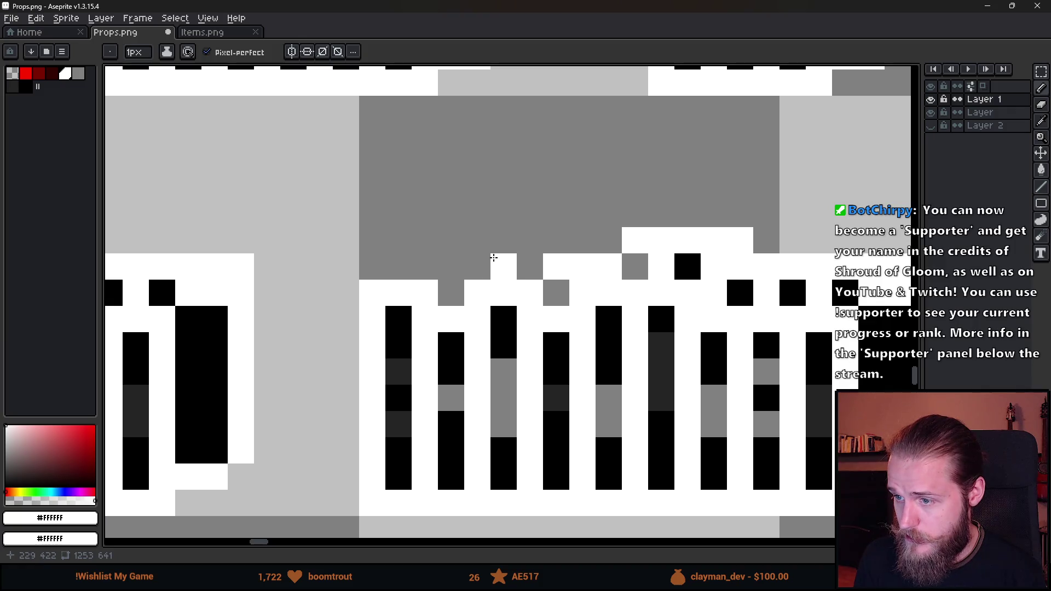
Add a white outline along the top edges of both baskets.
click(531, 240)
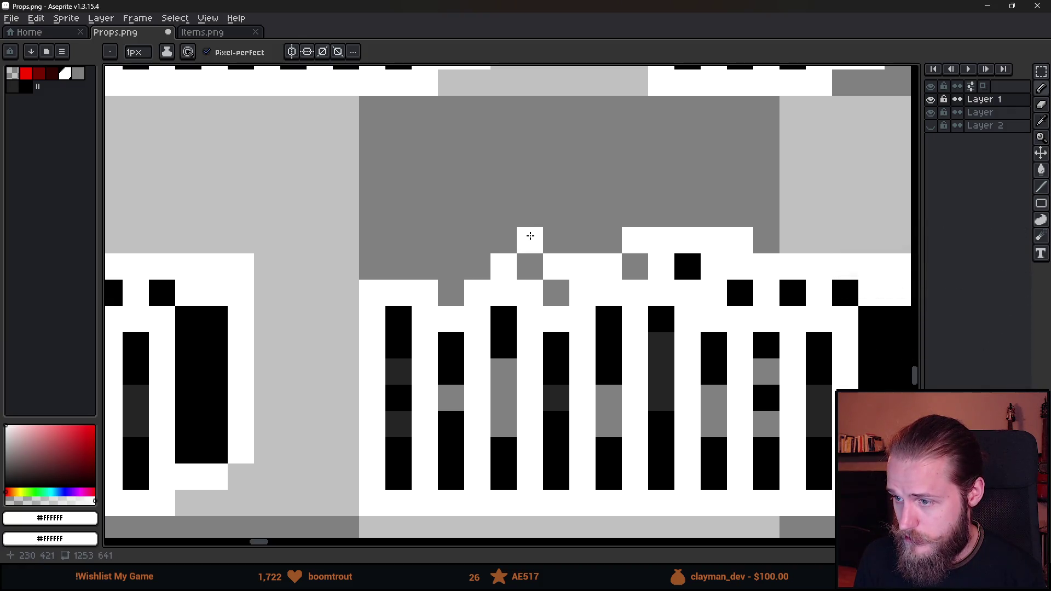
drag(547, 239, 591, 241)
middle_click(508, 369)
key(ctrl+z)
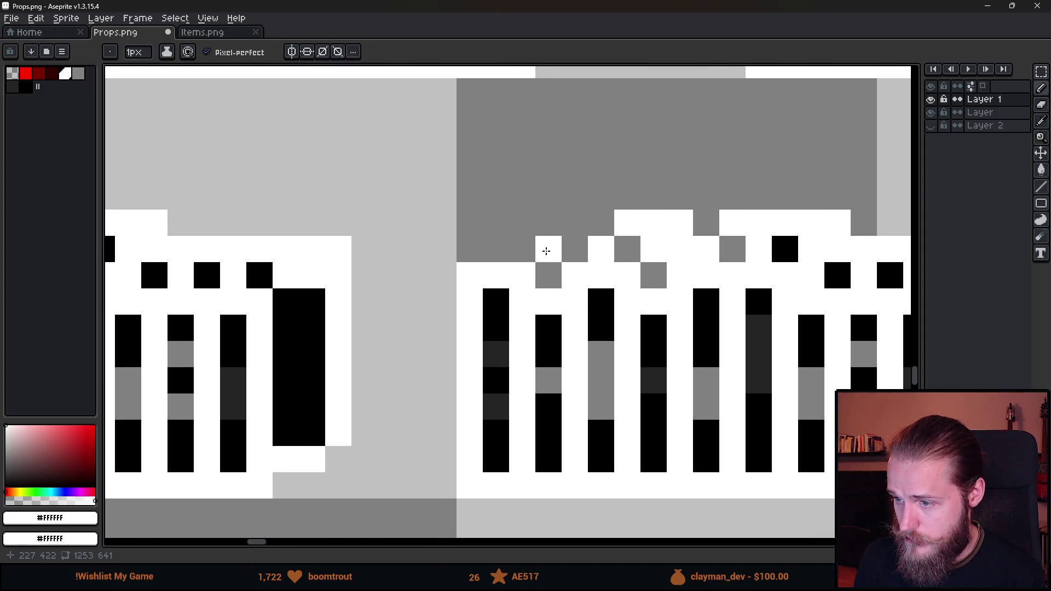
click(569, 249)
scroll(570, 249, down, 5)
scroll(569, 249, up, 5)
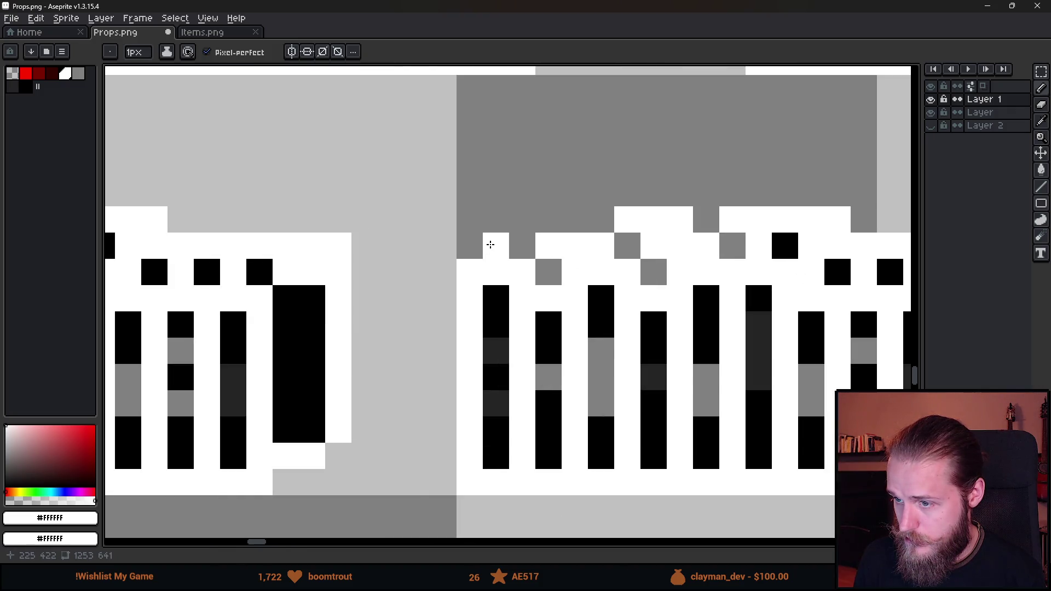
click(515, 222)
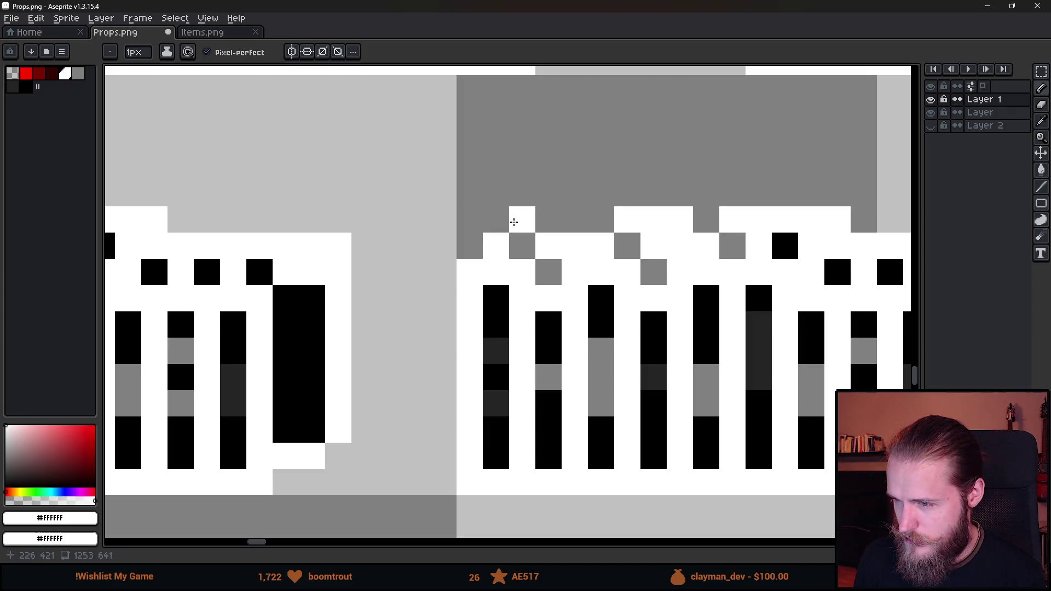
drag(540, 223, 573, 223)
scroll(573, 223, down, 3)
scroll(587, 339, up, 3)
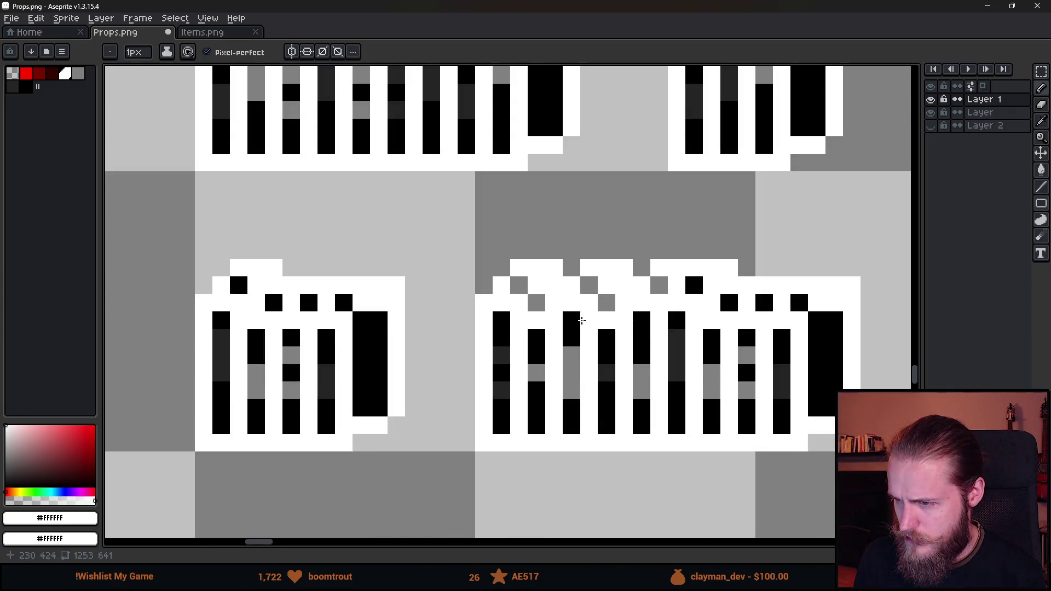
Eyedrop black from the artwork and repaint the grey cells on the basket top.
key(alt)
click(582, 345)
drag(518, 285, 540, 301)
click(588, 287)
scroll(675, 381, down, 4)
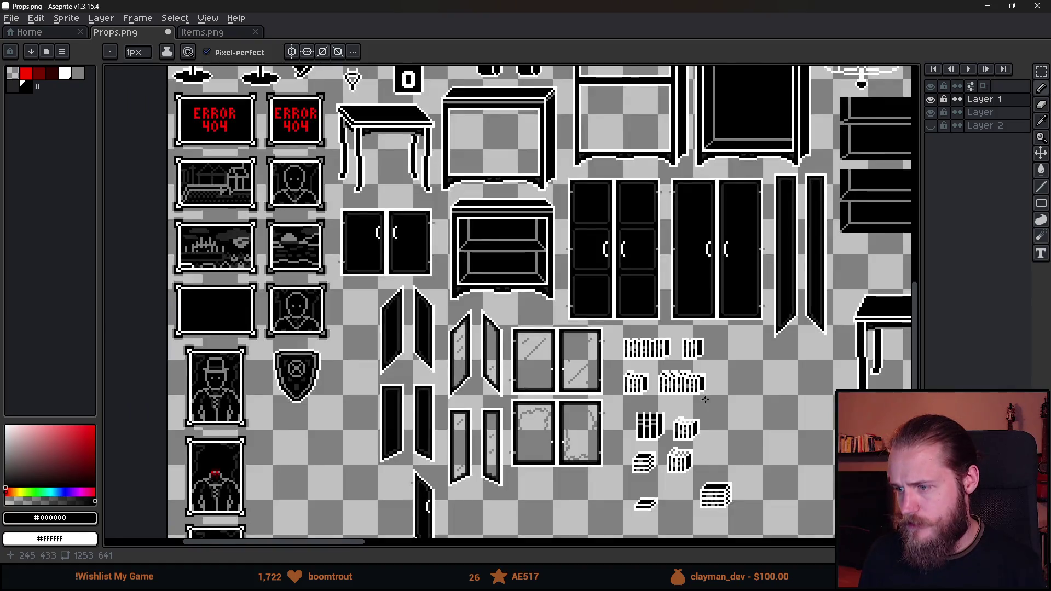
scroll(635, 372, up, 4)
scroll(614, 323, up, 2)
key(e)
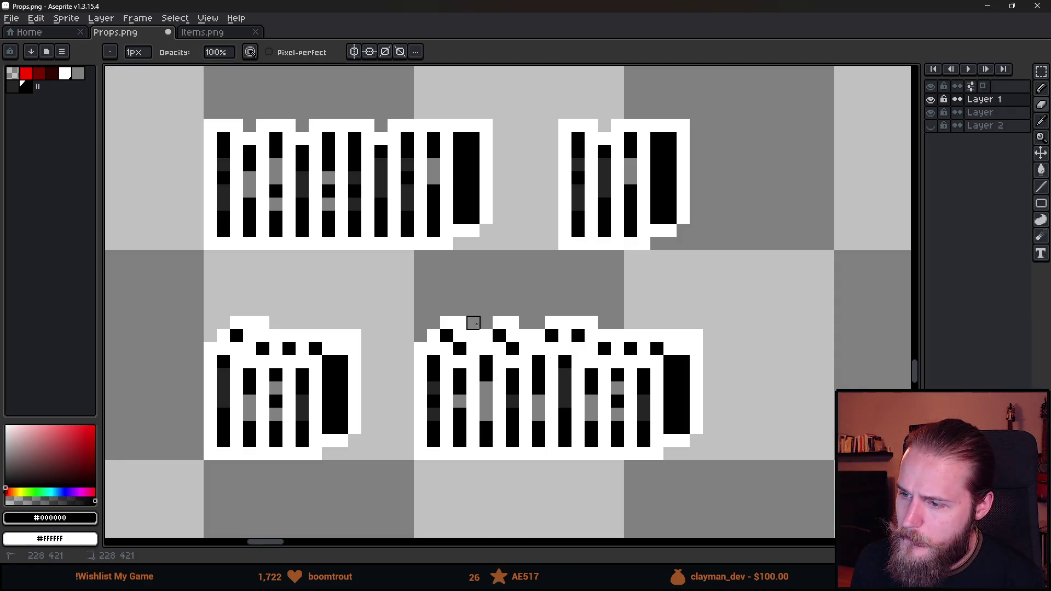
scroll(527, 427, down, 4)
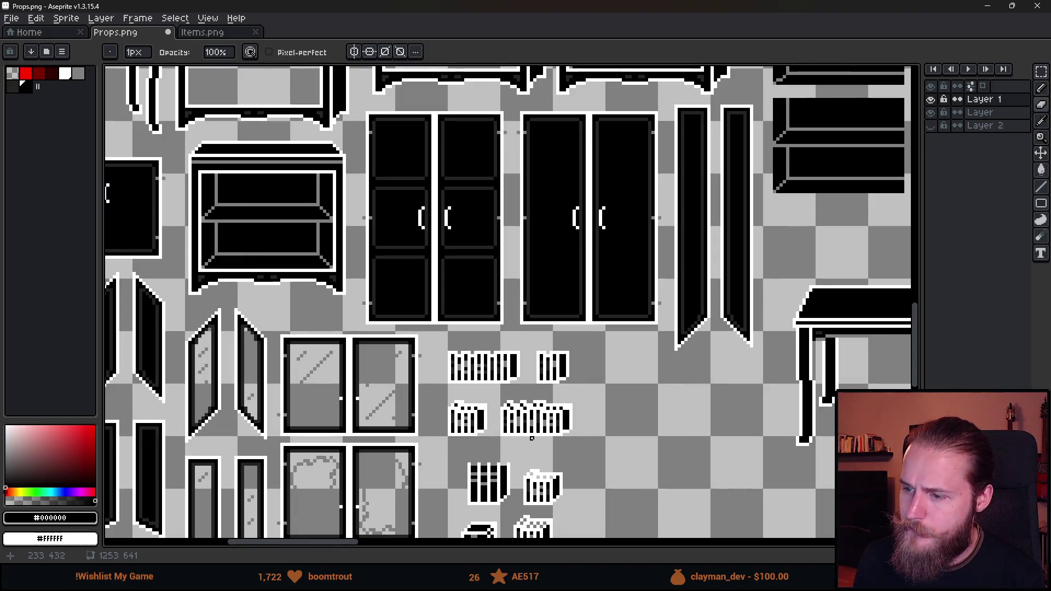
scroll(609, 396, up, 3)
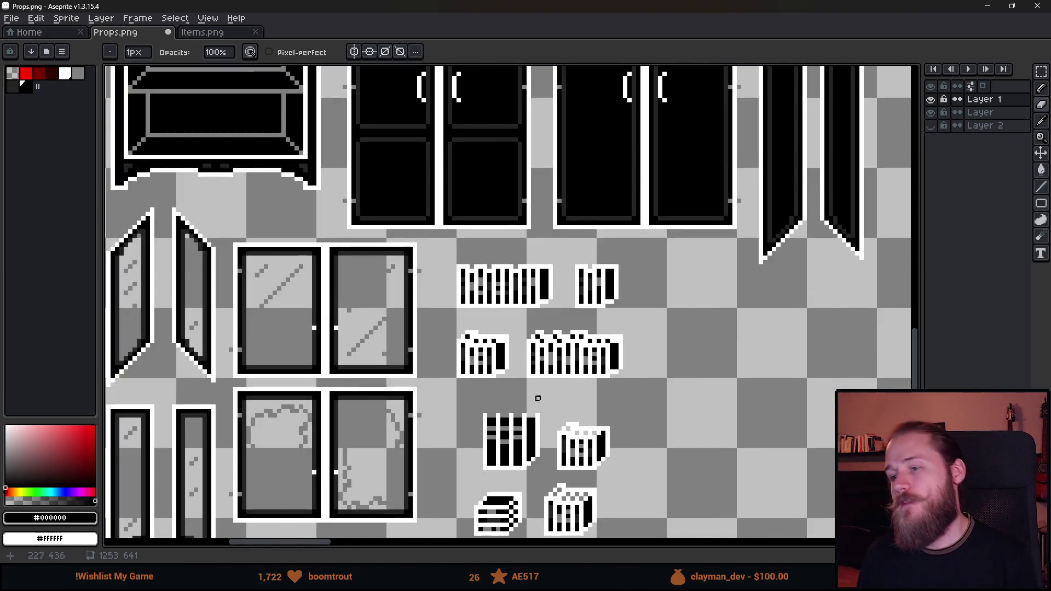
scroll(501, 400, down, 3)
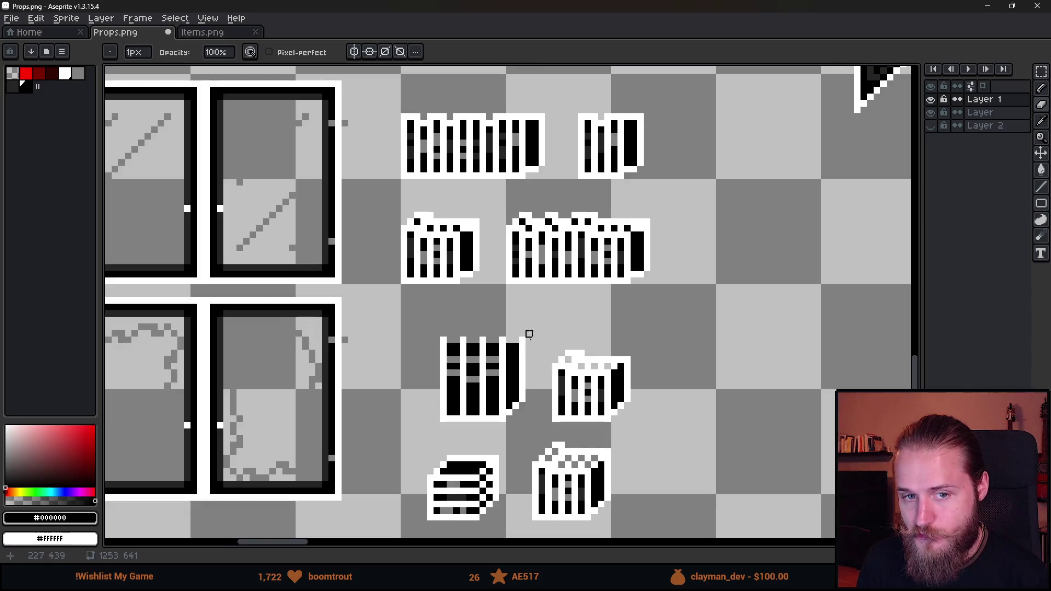
scroll(471, 321, down, 1)
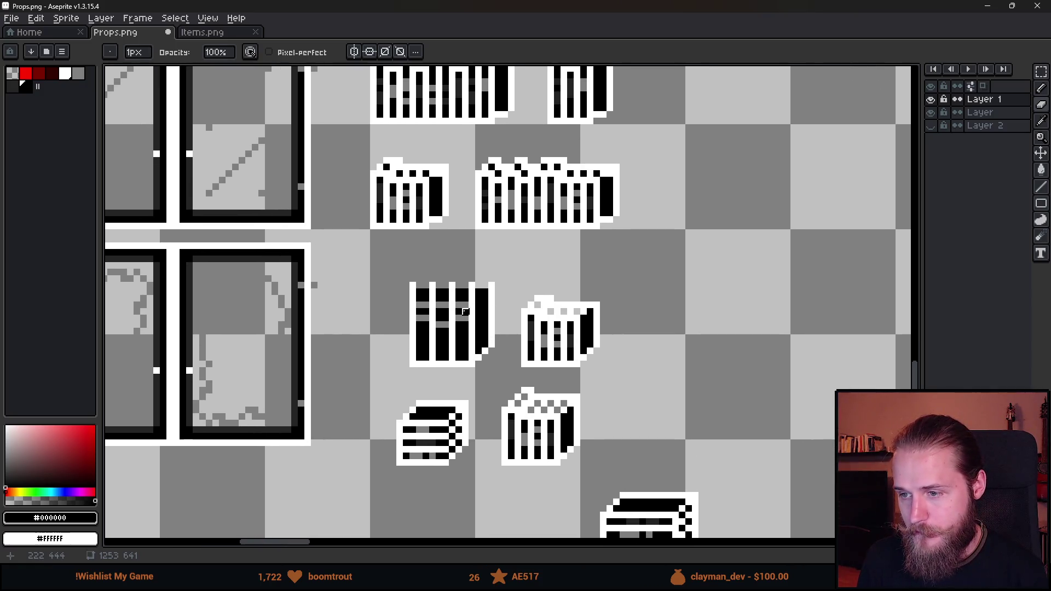
scroll(452, 285, down, 2)
scroll(451, 281, up, 3)
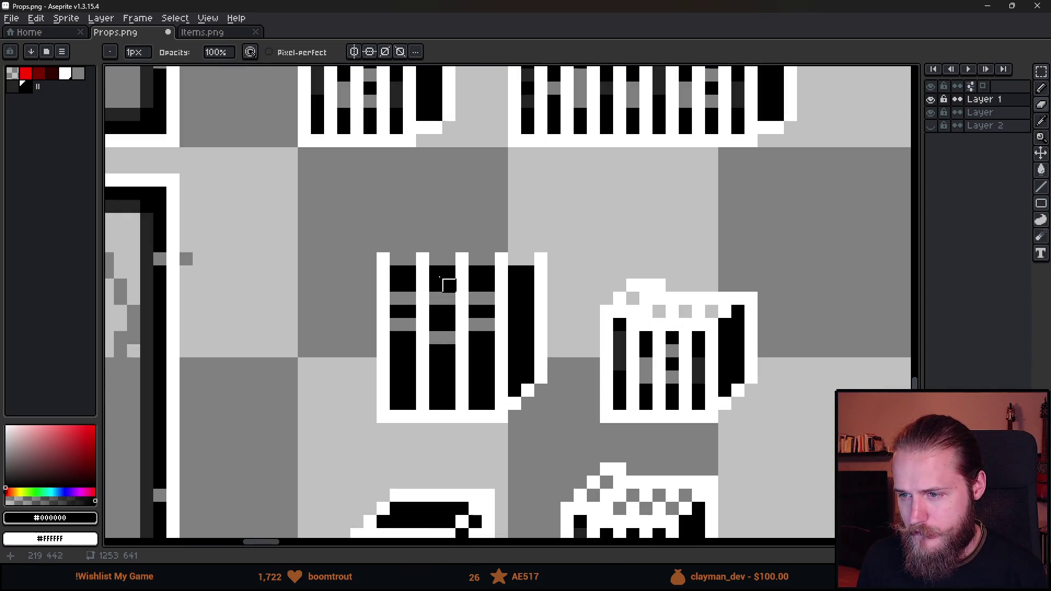
Compare outlines with the purple layer toggled, then fill two barrel-top gaps black.
click(931, 112)
click(931, 113)
click(931, 125)
click(931, 125)
click(931, 125)
click(931, 125)
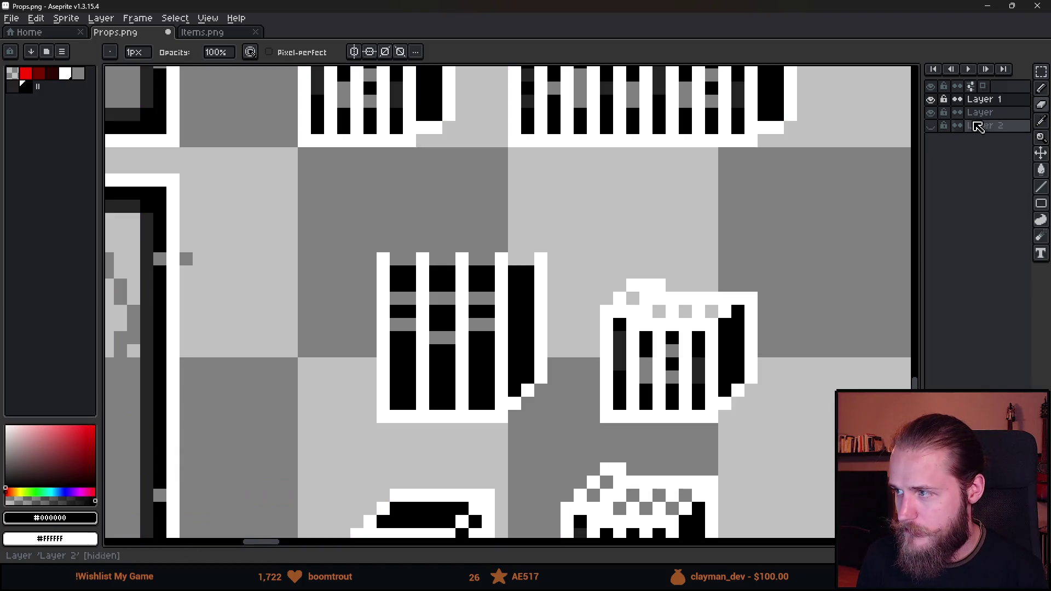
key(b)
drag(396, 258, 410, 258)
mouse_move(488, 259)
mouse_down()
mouse_move(474, 260)
mouse_move(529, 260)
mouse_up()
Move Layer 2 below the layer named Layer.
click(931, 126)
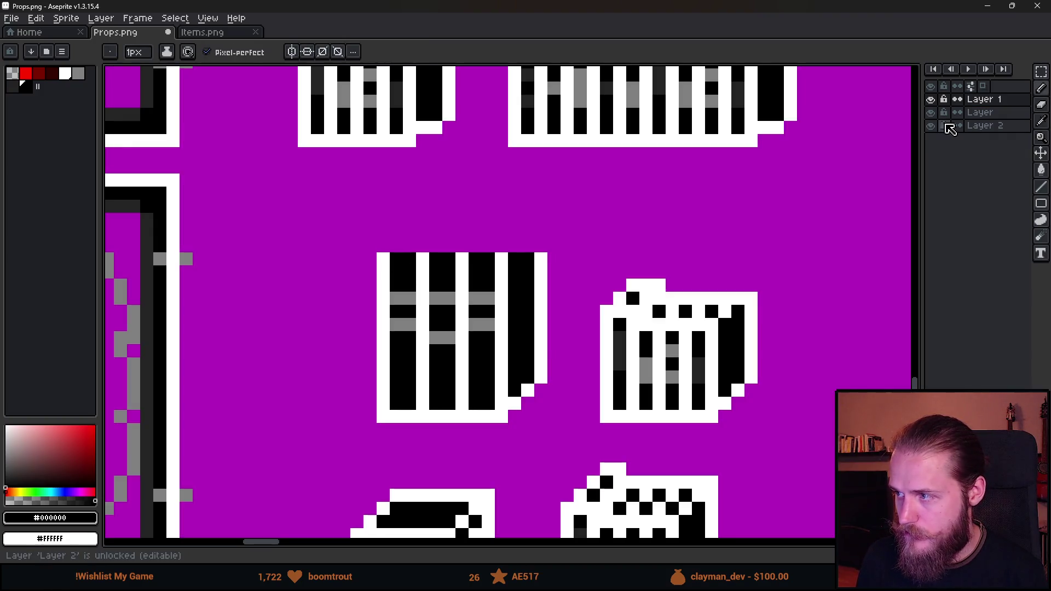
click(975, 130)
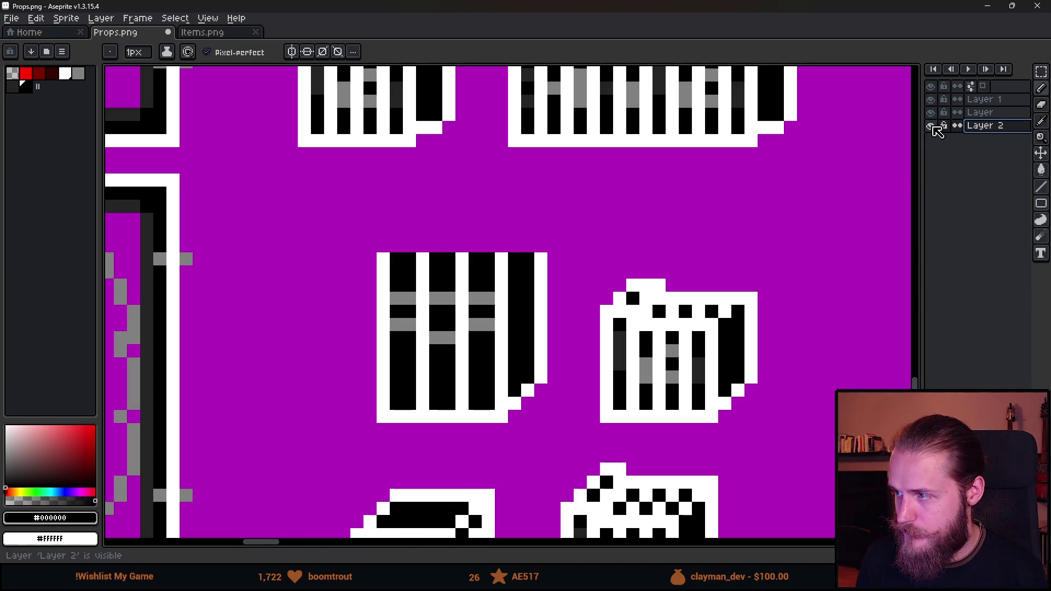
key(Delete)
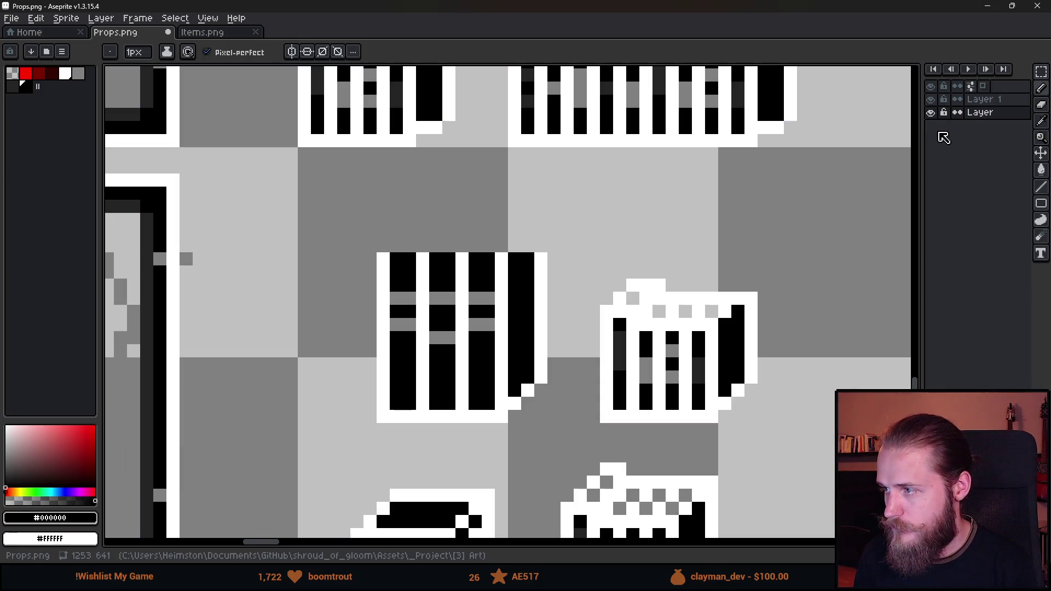
key(ctrl+z)
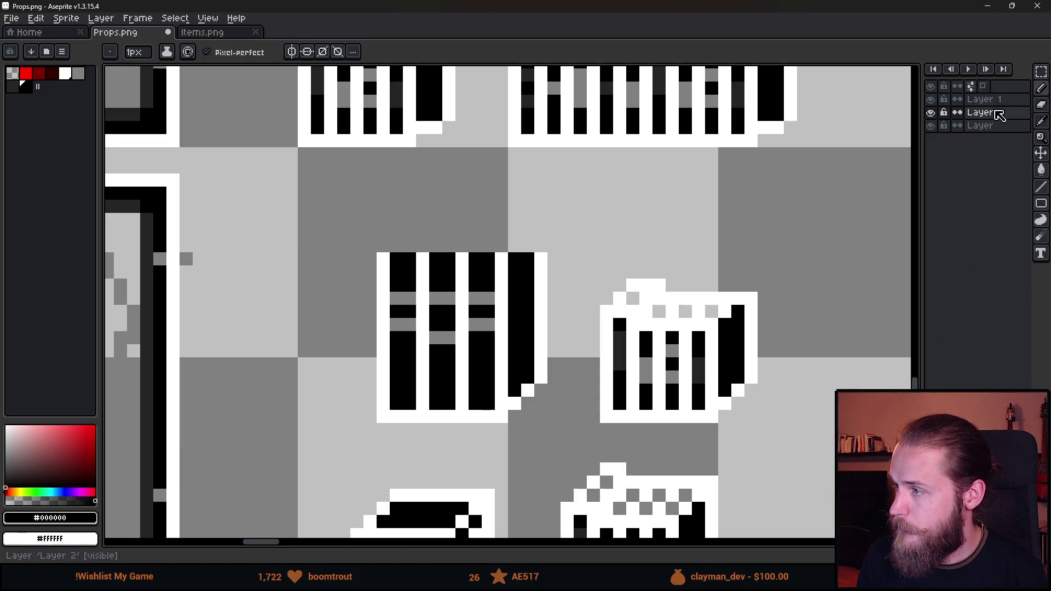
mouse_move(1004, 111)
mouse_down()
mouse_move(1007, 159)
mouse_move(986, 161)
mouse_up()
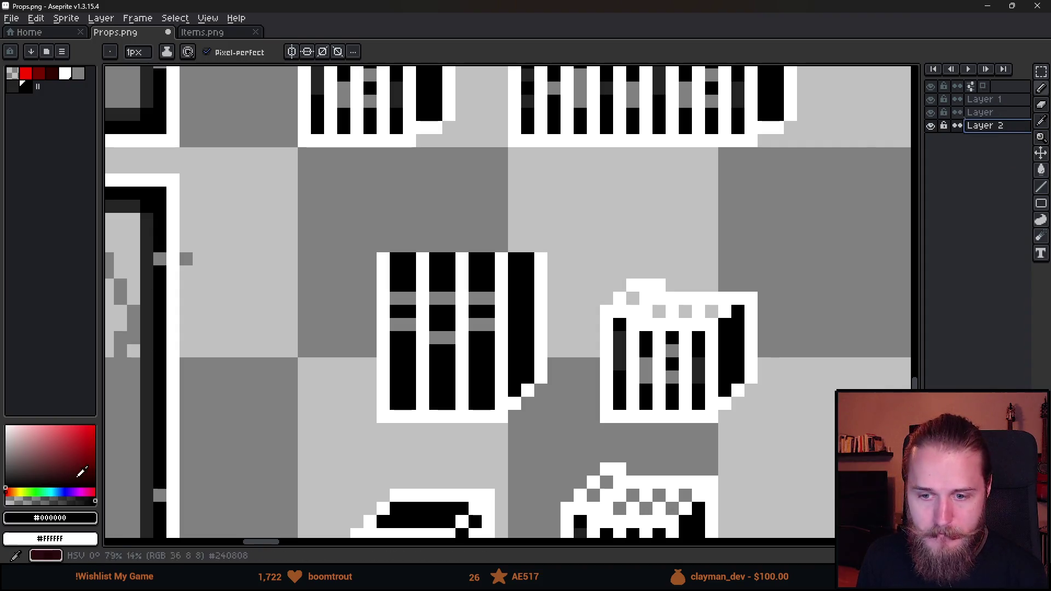
Bucket-fill Layer 2 with dark purple behind the props.
click(75, 492)
click(95, 453)
key(g)
click(279, 380)
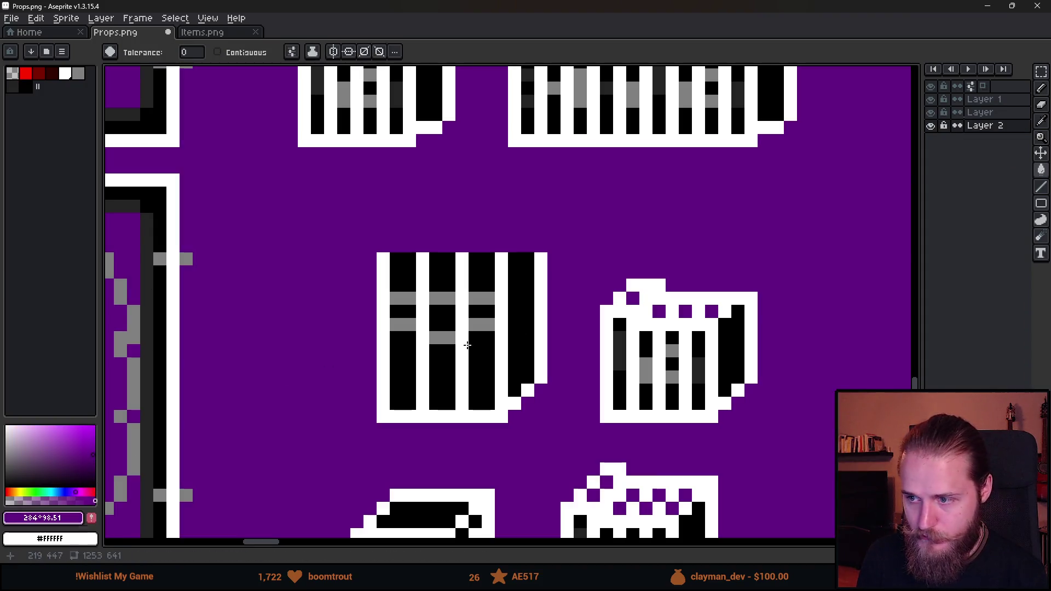
click(997, 113)
Paint three crate holes black on the layer named Layer, then undo them.
scroll(625, 296, up, 2)
scroll(625, 296, up, 1)
key(b)
alt+click(615, 359)
click(644, 302)
click(714, 337)
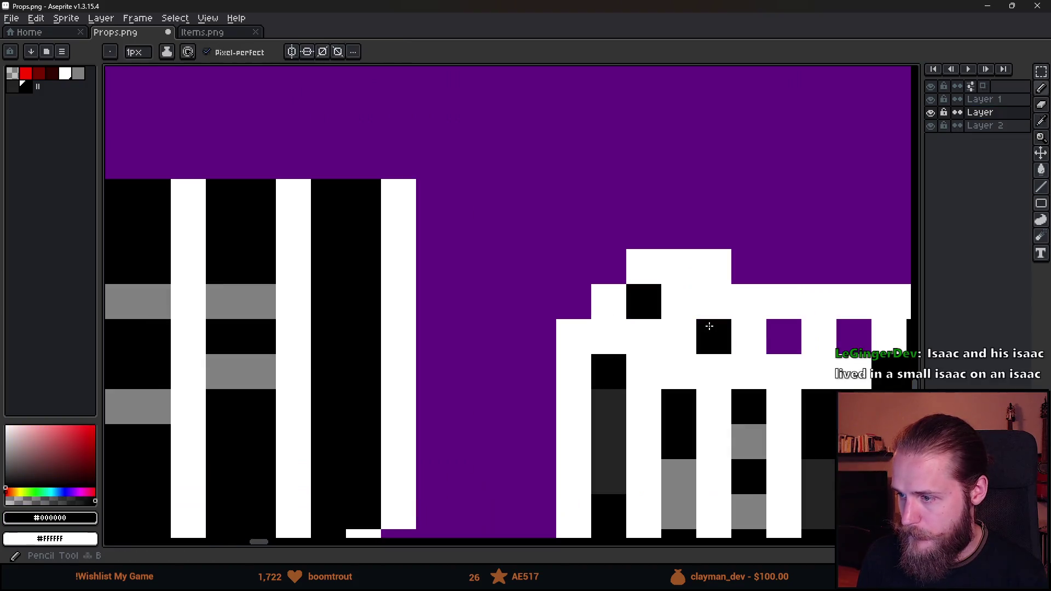
click(784, 337)
key(ctrl+z)
key(ctrl+z)
key(ctrl+z)
On Layer 1, paint the four purple crate-top holes black.
key(v)
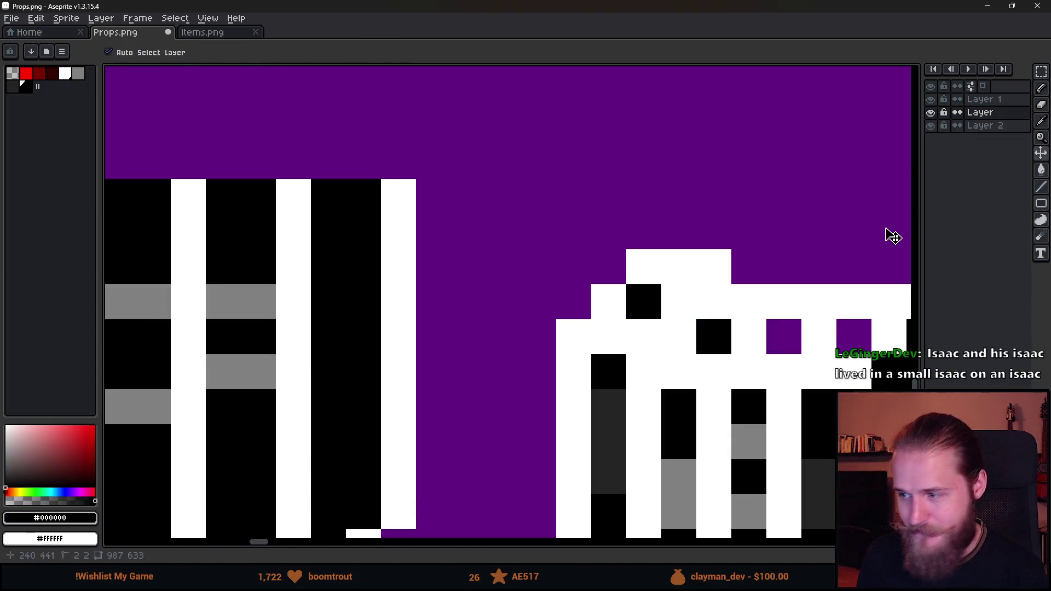
click(931, 99)
click(931, 100)
click(980, 99)
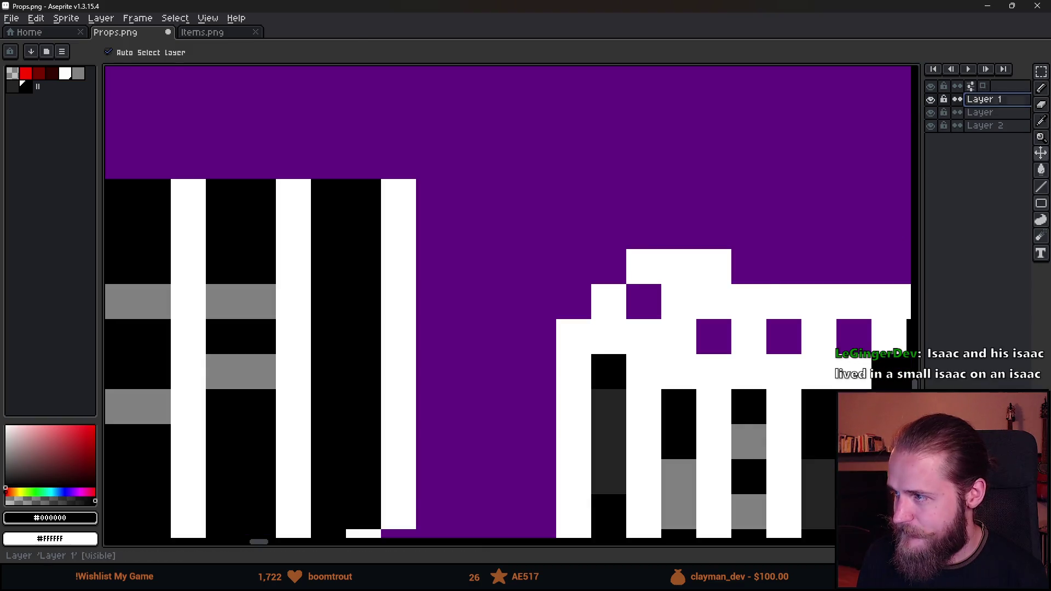
key(b)
click(644, 302)
click(714, 337)
click(784, 337)
click(854, 337)
Retouch the crate top in a black-and-white checker pattern.
scroll(821, 337, down, 4)
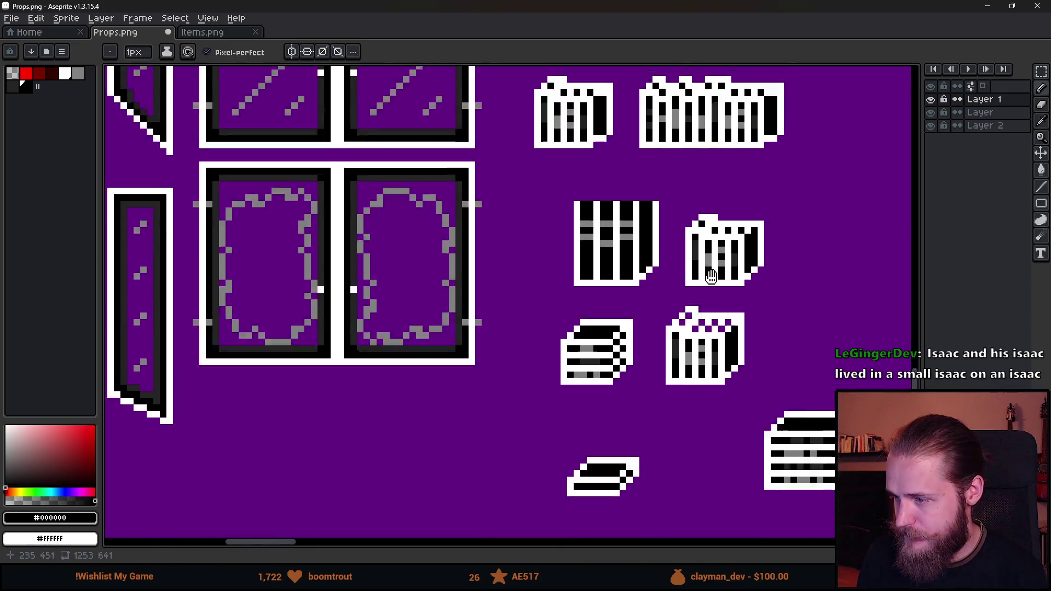
scroll(652, 257, up, 3)
click(623, 247)
click(641, 228)
right_click(658, 247)
click(676, 246)
click(693, 264)
click(711, 246)
click(729, 264)
Pan onto the crate rows and toggle Layer 1 to compare, leaving Layer 1 active.
scroll(741, 241, down, 4)
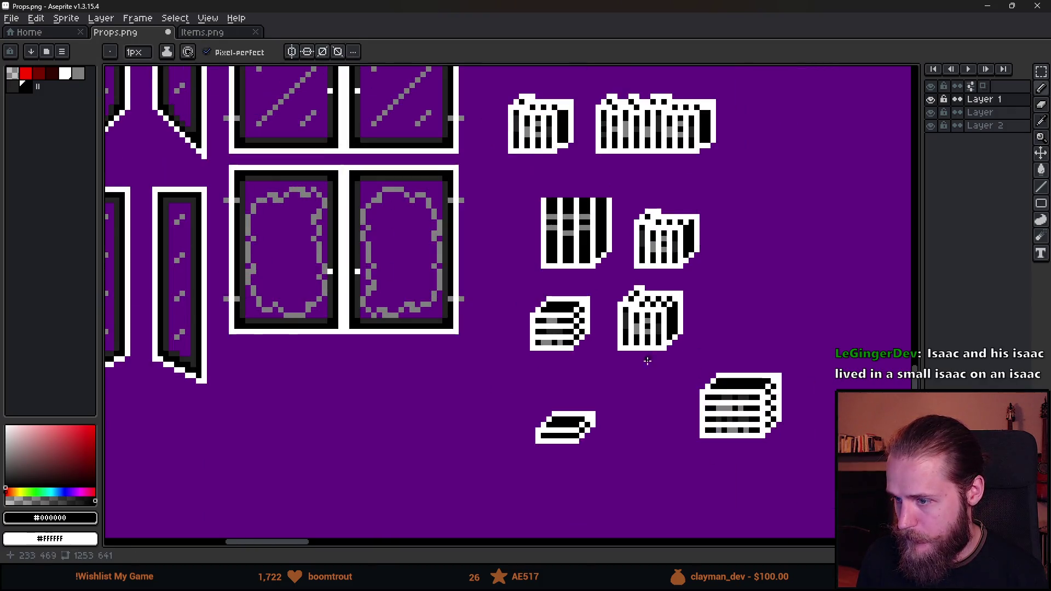
scroll(641, 268, up, 2)
scroll(578, 204, up, 2)
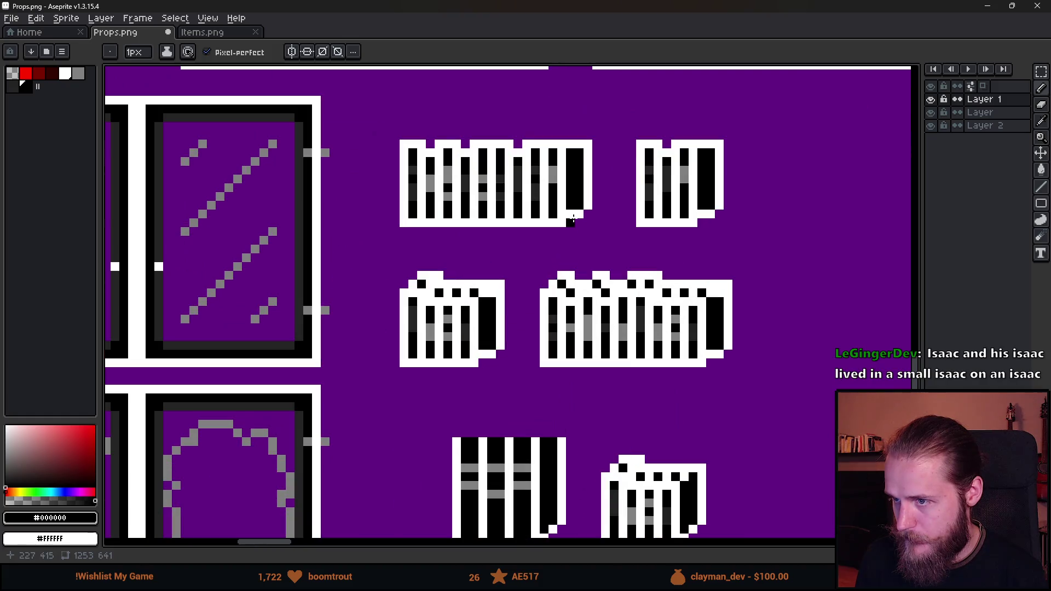
drag(554, 311, 527, 293)
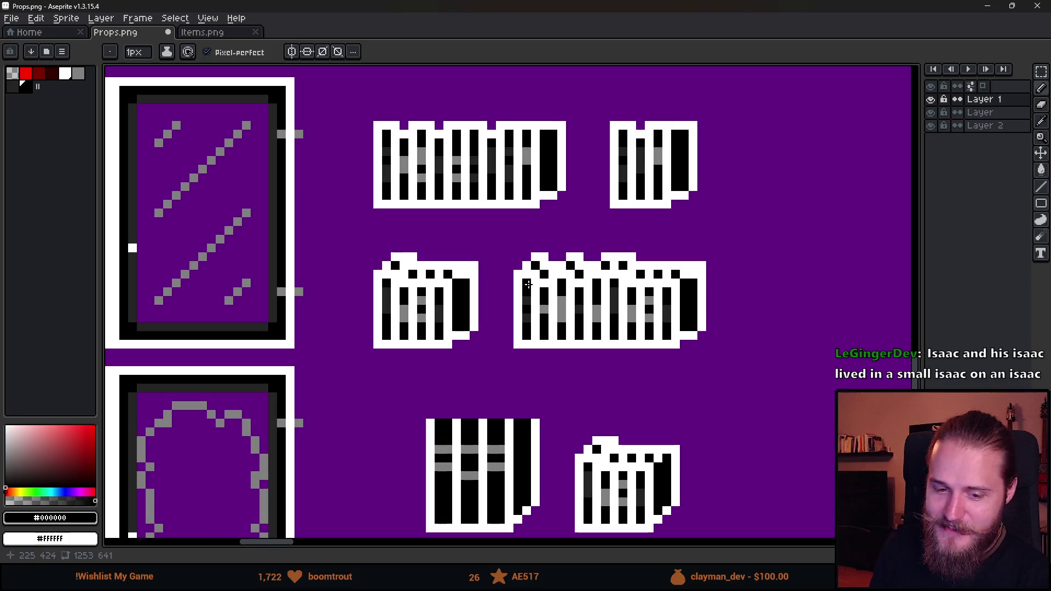
scroll(563, 389, down, 2)
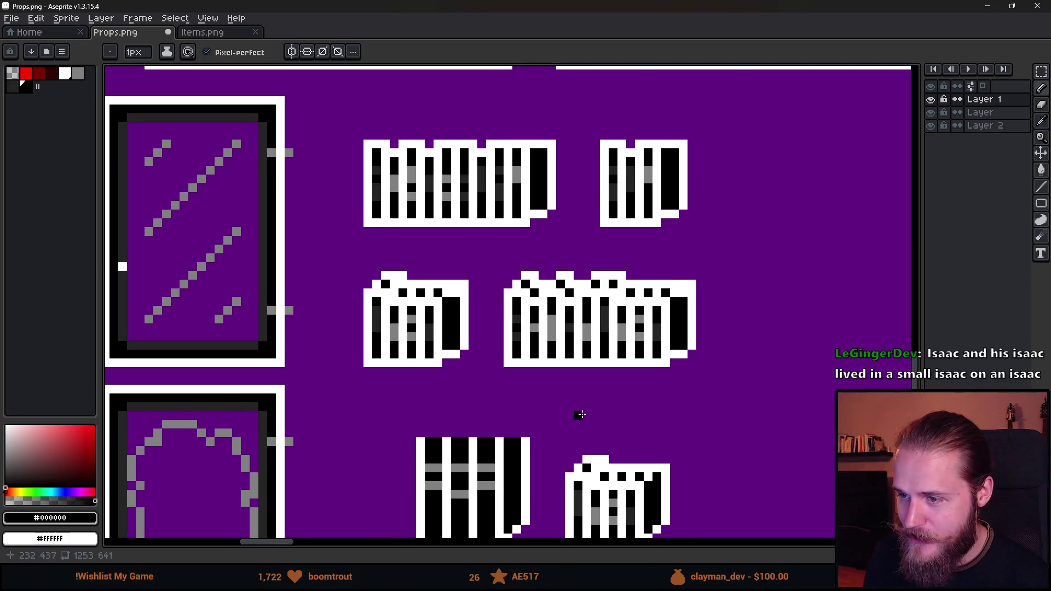
scroll(567, 375, right, 2)
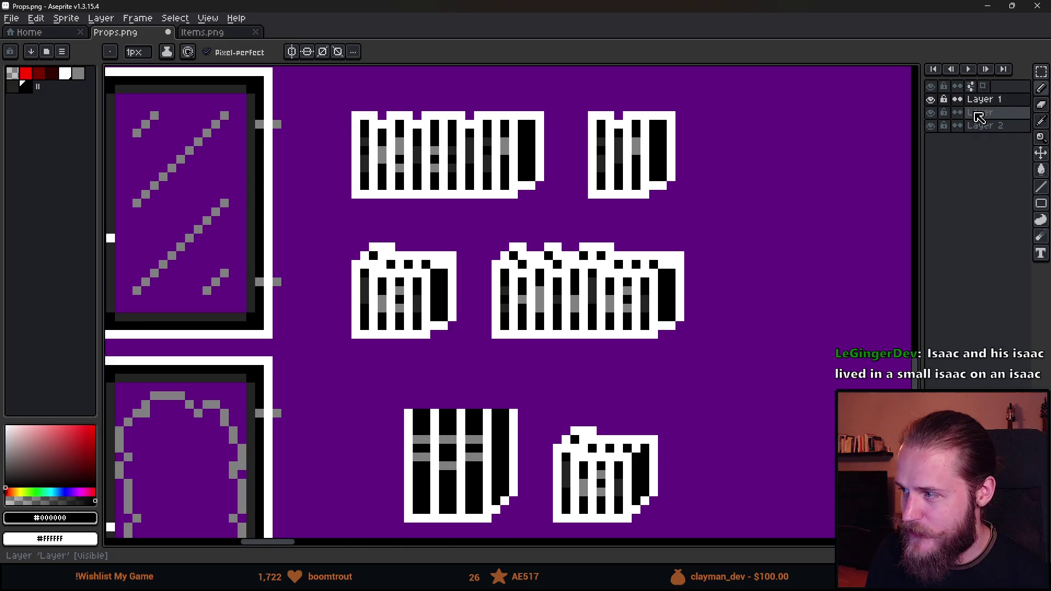
click(980, 112)
click(933, 100)
click(931, 100)
click(981, 99)
Hide the purple background layer.
scroll(551, 262, down, 2)
scroll(551, 261, up, 2)
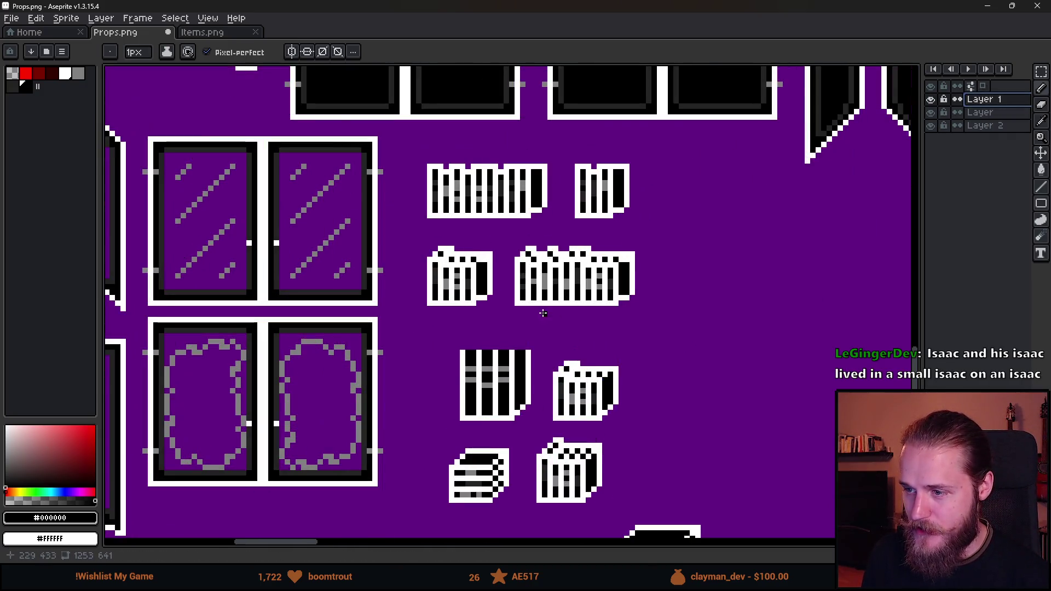
scroll(539, 313, up, 3)
scroll(523, 354, down, 4)
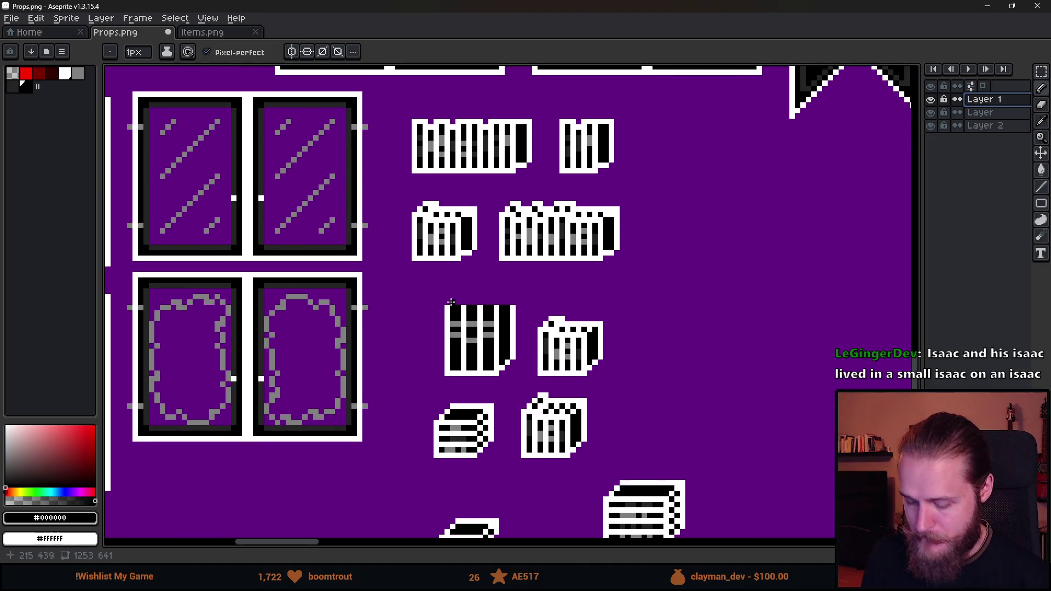
key(m)
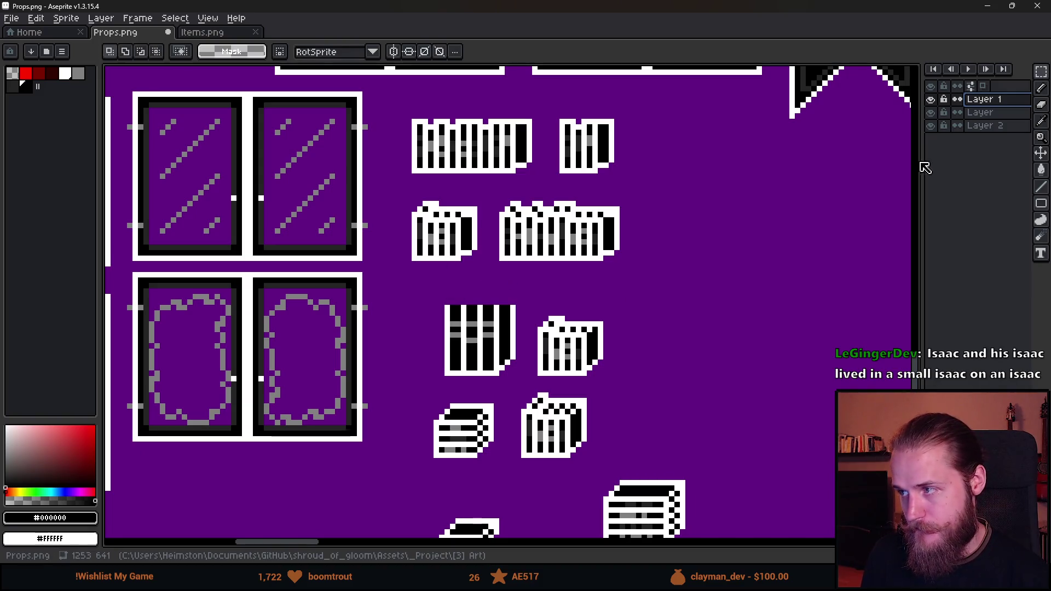
click(931, 126)
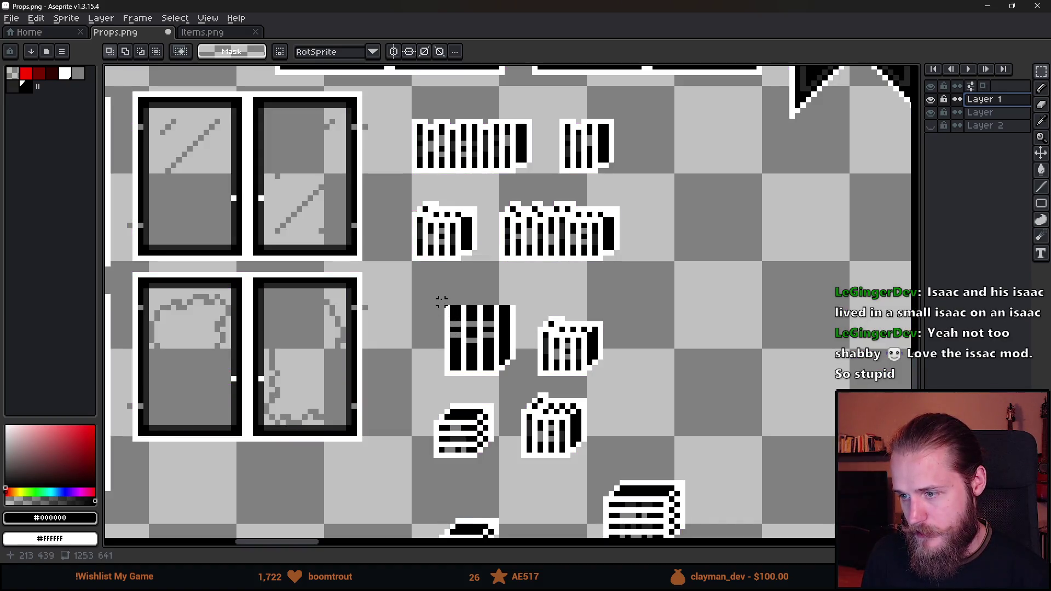
Move the two sprites in the third row to a new spot.
scroll(442, 302, down, 1)
scroll(441, 301, up, 1)
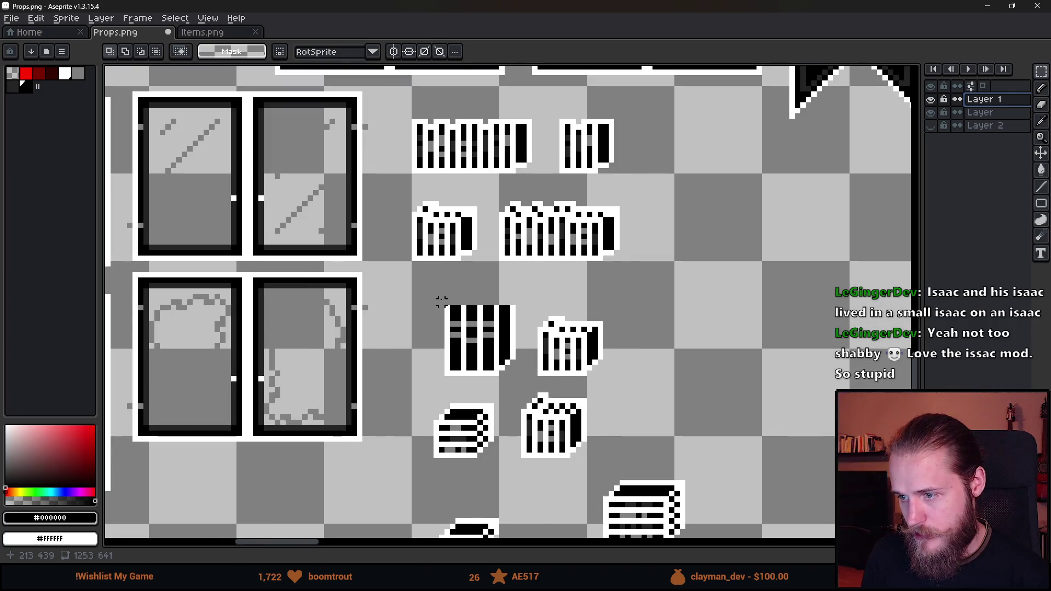
mouse_move(437, 292)
mouse_down()
mouse_move(622, 369)
mouse_move(650, 395)
mouse_move(574, 345)
mouse_up()
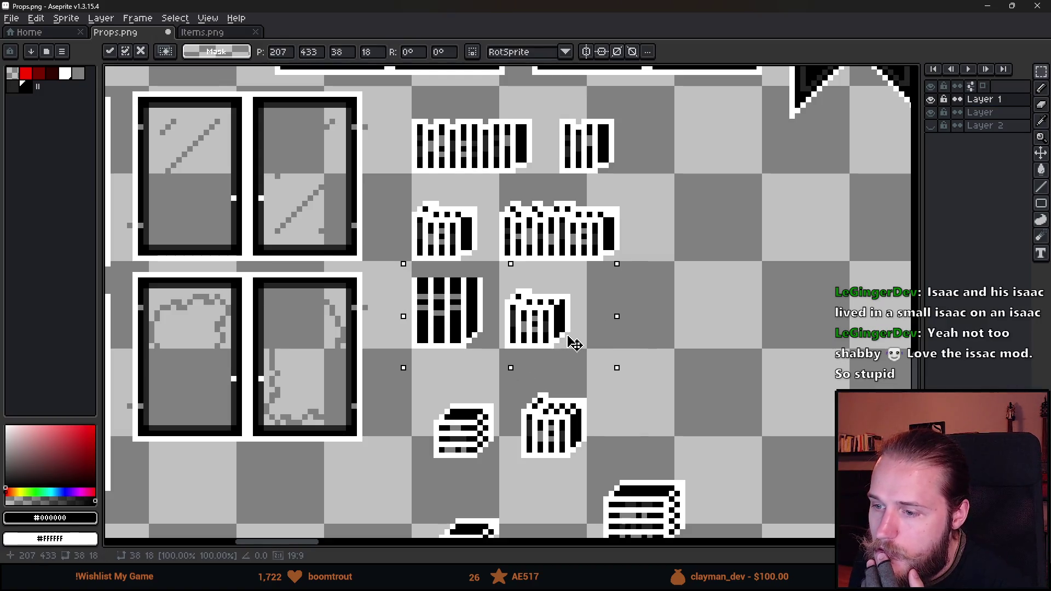
click(682, 335)
Shift a crate sprite up and left into line with the row.
scroll(605, 357, left, 2)
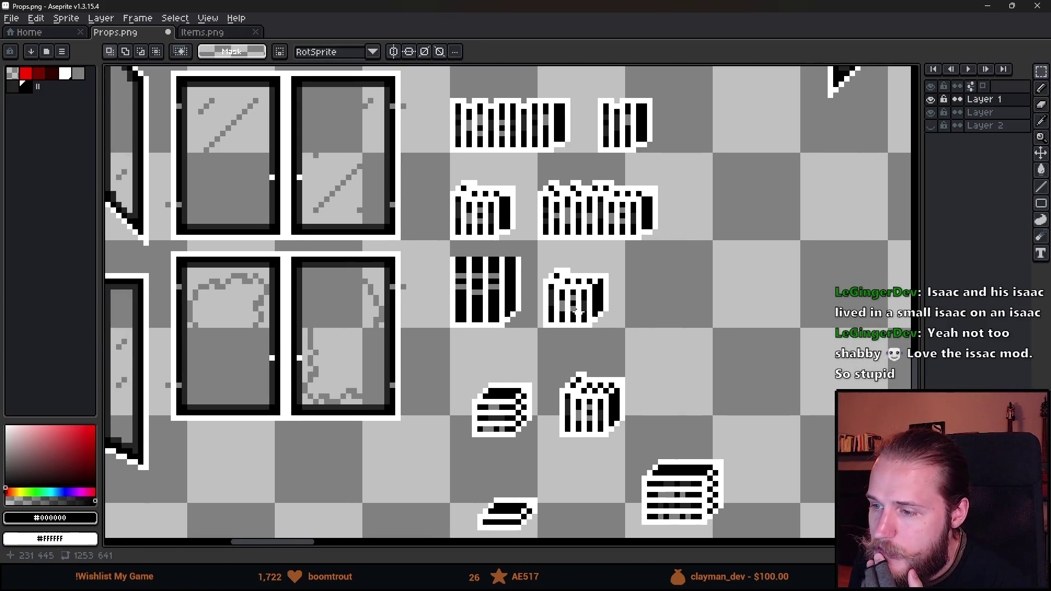
drag(441, 253, 540, 336)
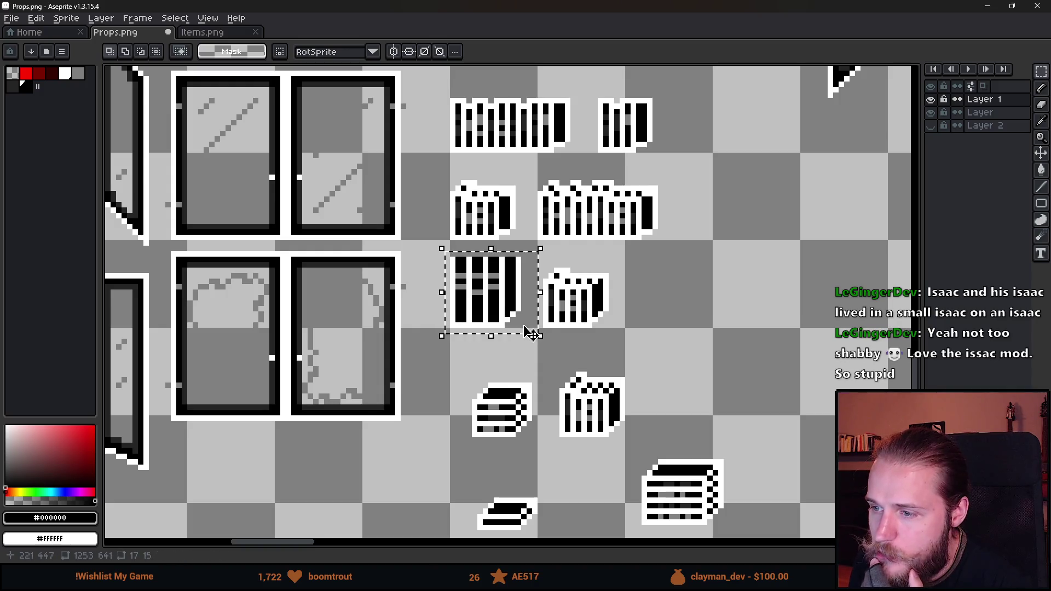
key(ctrl+d)
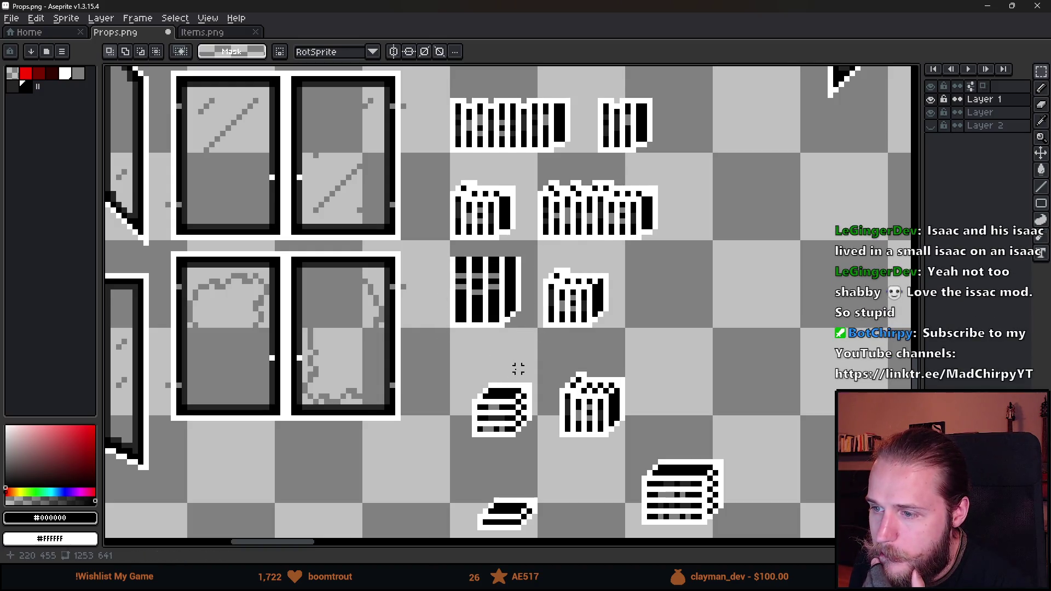
scroll(525, 350, down, 2)
mouse_move(475, 312)
mouse_down()
mouse_move(559, 416)
mouse_move(531, 379)
mouse_up()
key(ctrl+d)
mouse_move(564, 305)
mouse_down()
mouse_move(656, 405)
mouse_move(615, 356)
mouse_up()
key(ctrl+d)
Reposition the lower-right crate and bring the shelf crate down to the book rows.
mouse_move(654, 399)
mouse_down()
mouse_move(682, 437)
mouse_move(754, 492)
mouse_move(728, 374)
mouse_move(678, 444)
mouse_move(854, 104)
mouse_move(888, 116)
mouse_move(689, 211)
mouse_move(693, 200)
mouse_up()
scroll(682, 436, down, 2)
scroll(690, 210, up, 2)
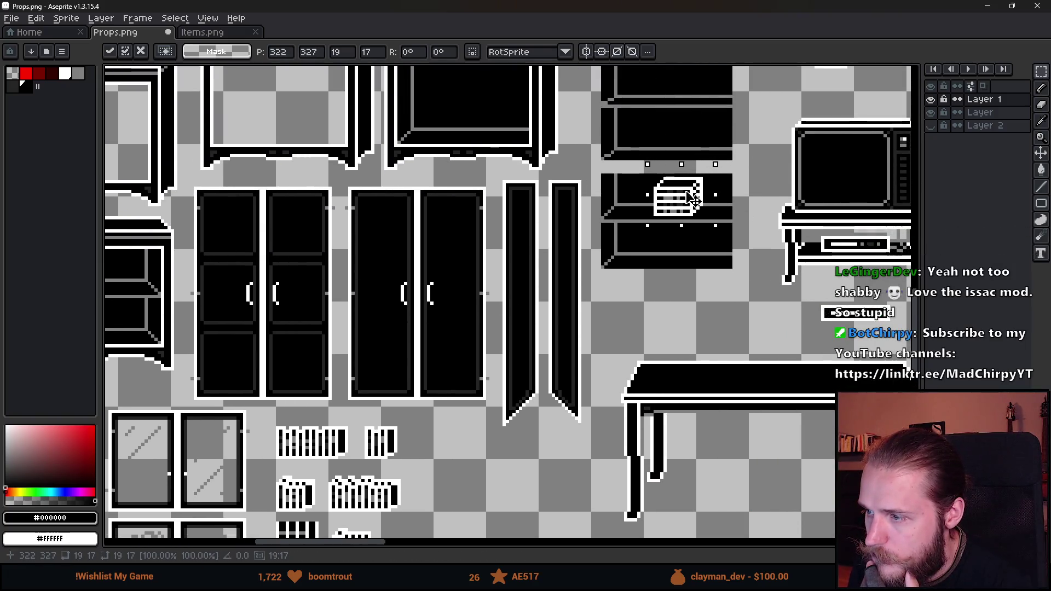
scroll(693, 200, down, 3)
key(Return)
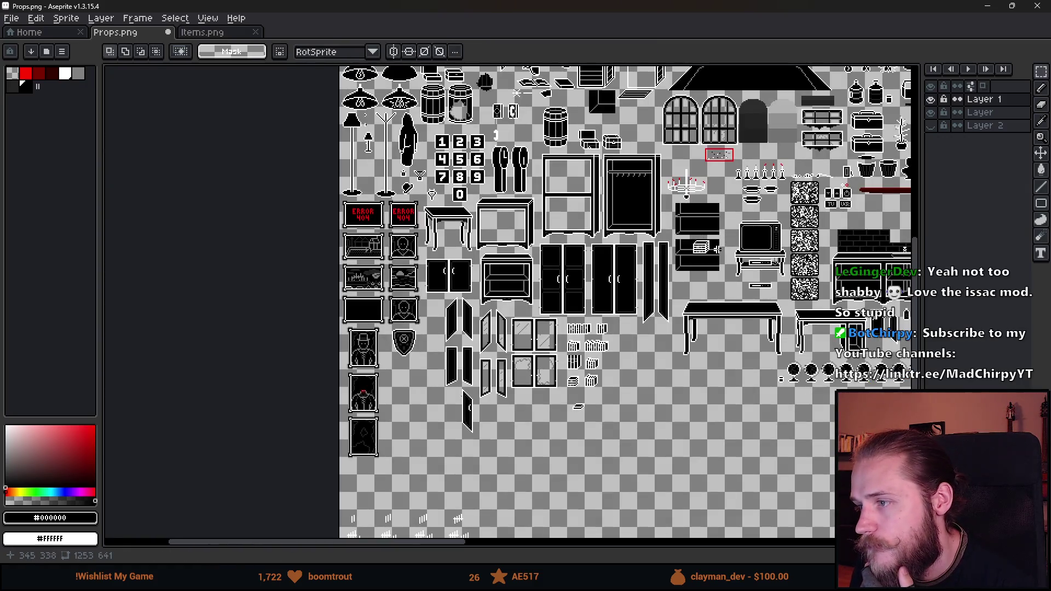
scroll(718, 250, up, 3)
drag(628, 209, 705, 308)
mouse_move(685, 274)
mouse_down()
mouse_move(438, 512)
mouse_move(404, 455)
mouse_move(404, 478)
mouse_move(423, 417)
mouse_up()
Move the small crate to the right within the rows.
drag(304, 366, 358, 351)
scroll(383, 329, up, 2)
mouse_move(366, 281)
mouse_down()
mouse_move(474, 362)
mouse_move(453, 345)
mouse_up()
key(ctrl+d)
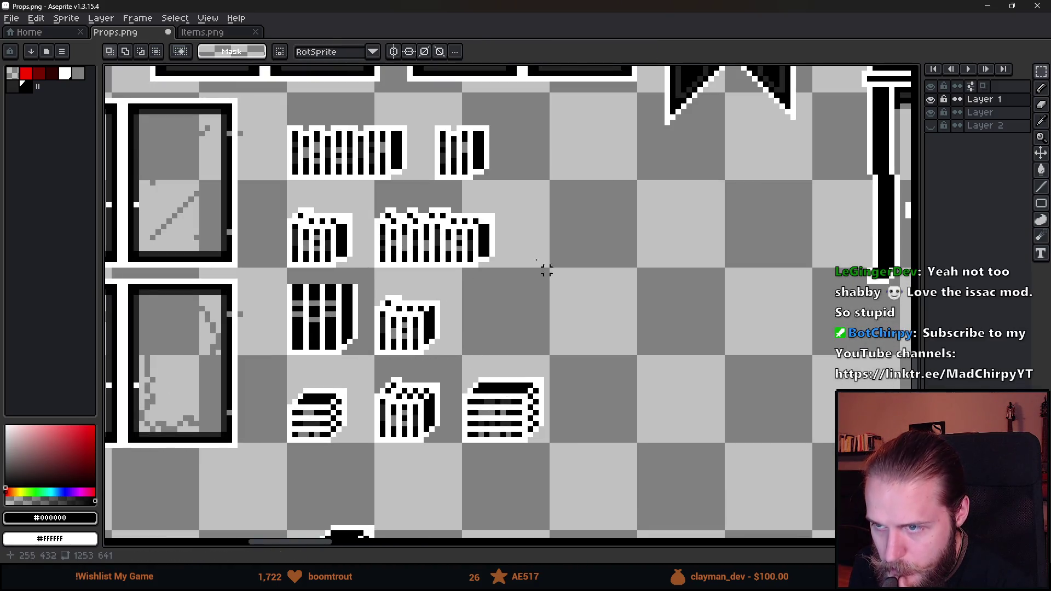
mouse_move(430, 105)
mouse_down()
mouse_move(516, 195)
mouse_move(497, 169)
mouse_move(509, 164)
mouse_up()
key(ctrl+d)
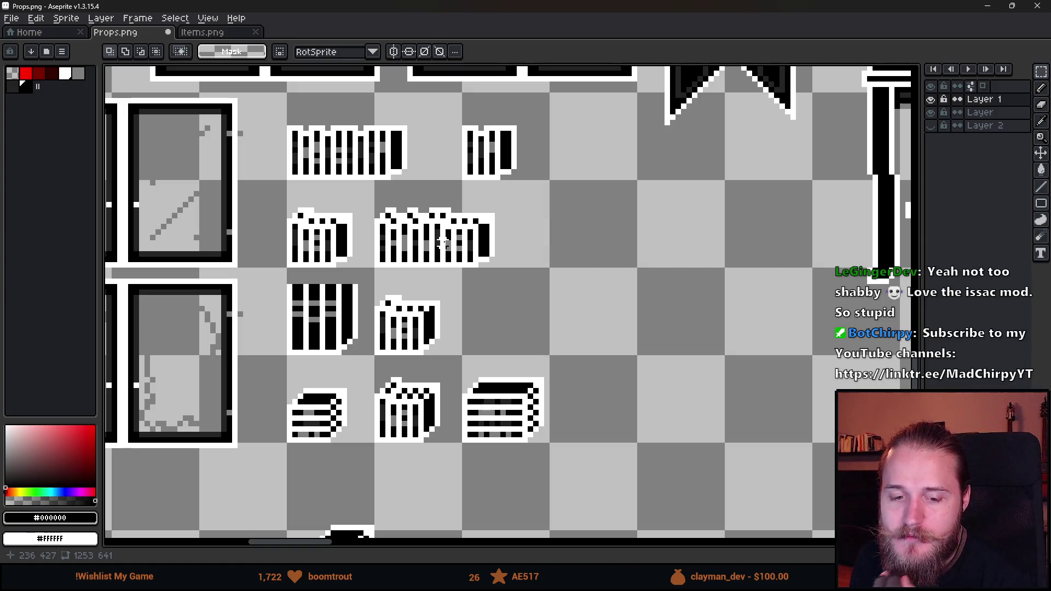
Place the flat book at the end of the bottom row, beside the paper stack.
scroll(459, 292, down, 2)
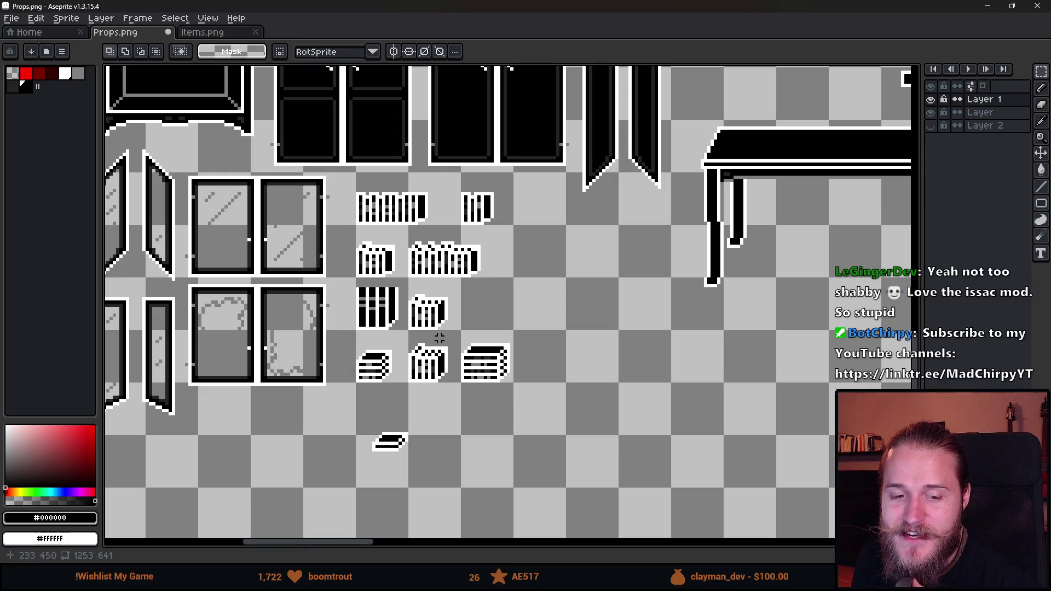
scroll(422, 387, up, 1)
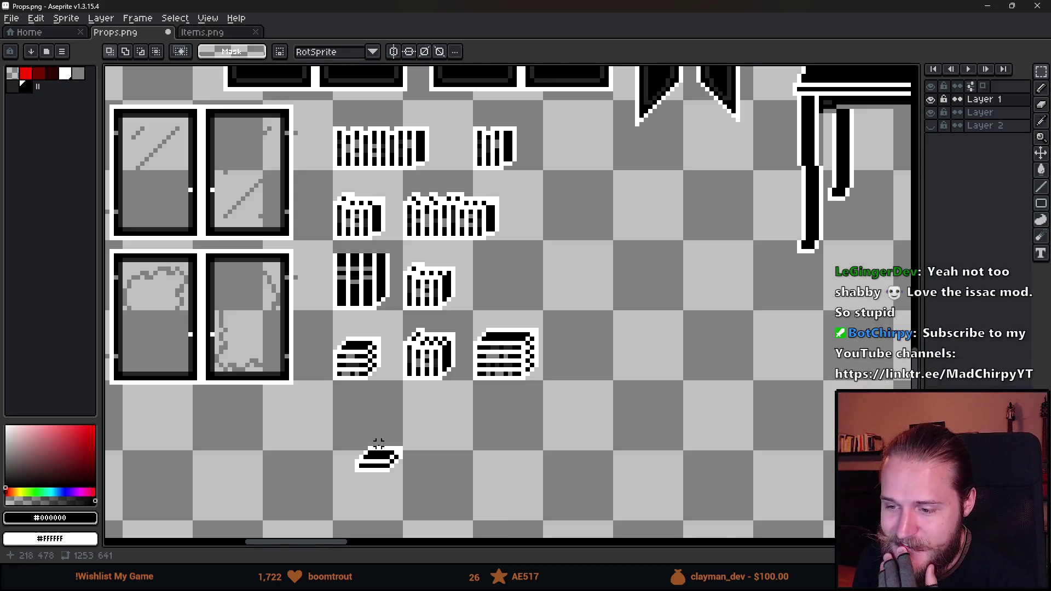
drag(348, 440, 457, 514)
mouse_move(405, 488)
mouse_down()
mouse_move(485, 465)
mouse_move(600, 402)
mouse_up()
Drop the flat book into place at the end of the bottom row.
click(439, 408)
scroll(439, 409, down, 3)
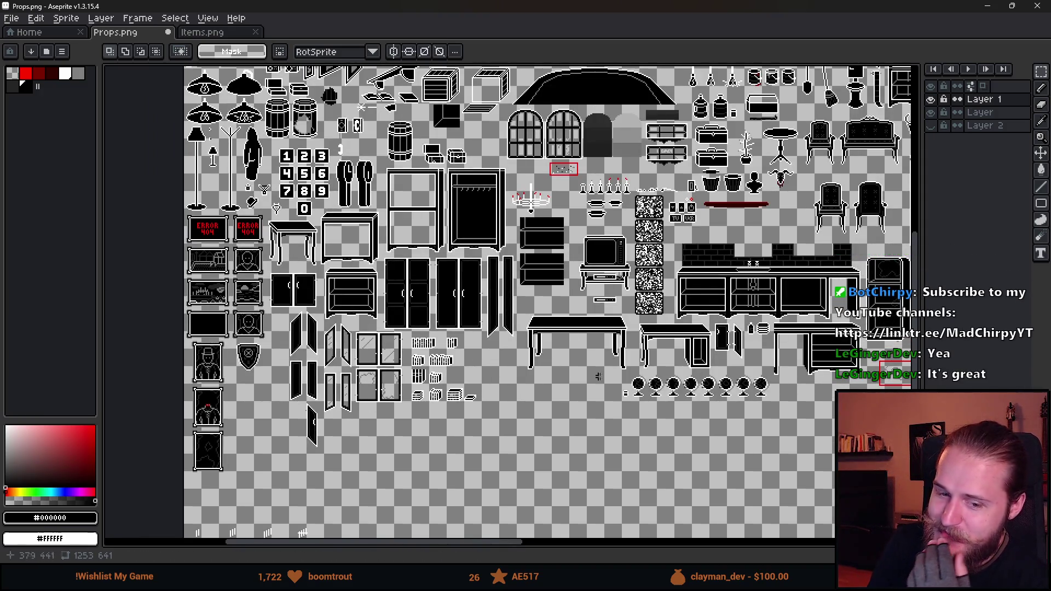
scroll(653, 408, up, 2)
scroll(560, 374, down, 2)
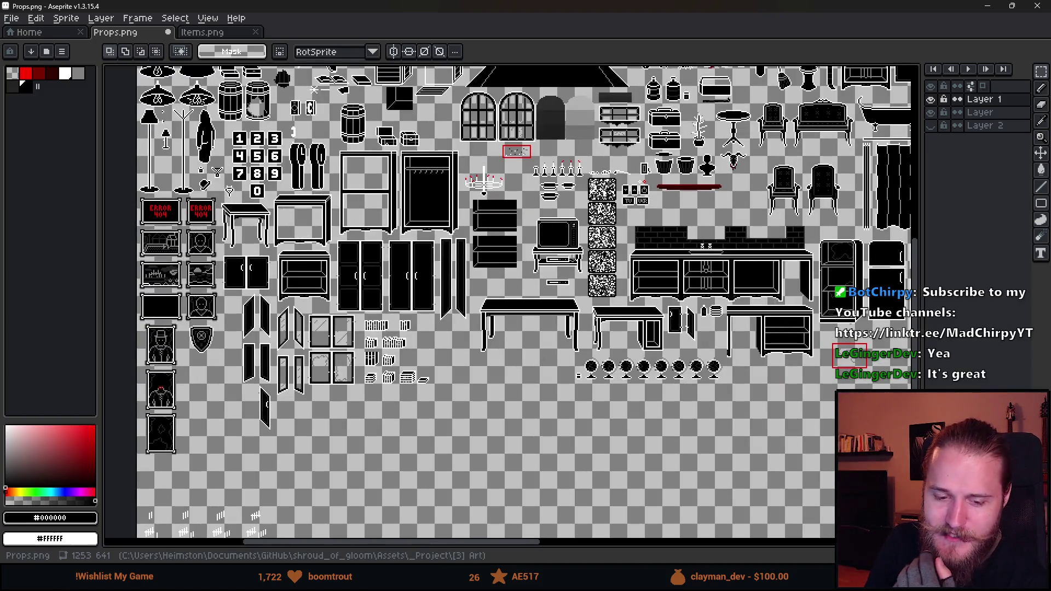
scroll(614, 359, up, 4)
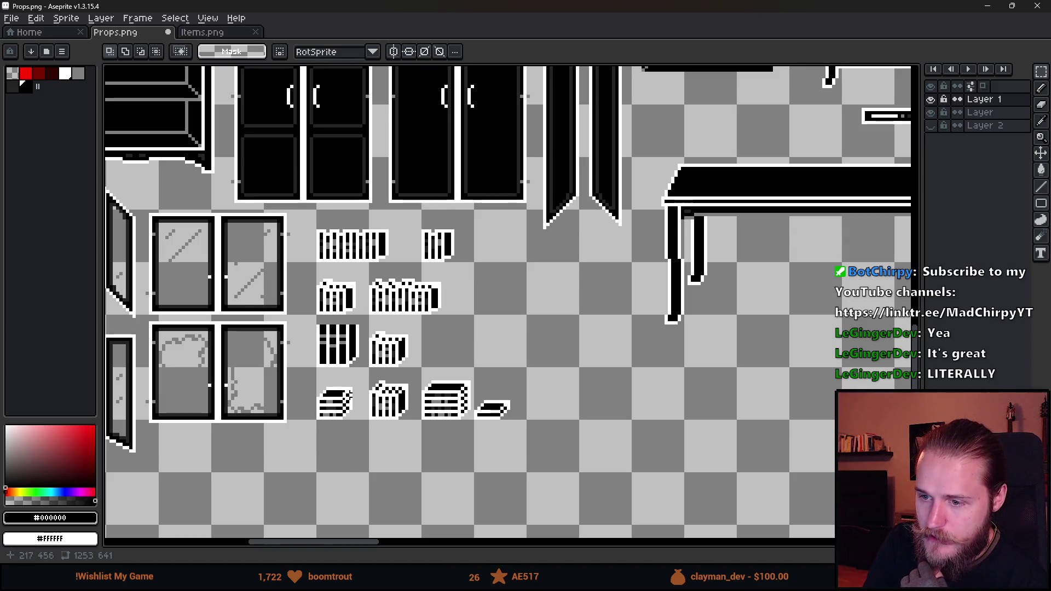
Shift the whole bottom row of sprites right and commit it, then briefly select the tall striped sprite.
drag(314, 375, 622, 477)
drag(443, 423, 490, 424)
key(ctrl+d)
scroll(332, 364, up, 1)
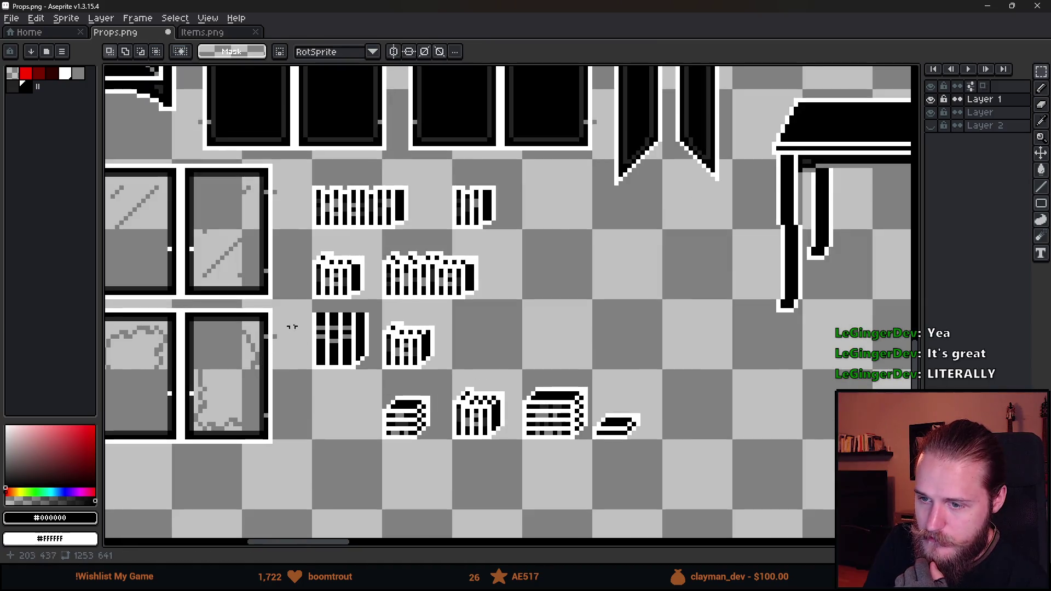
drag(310, 306, 380, 373)
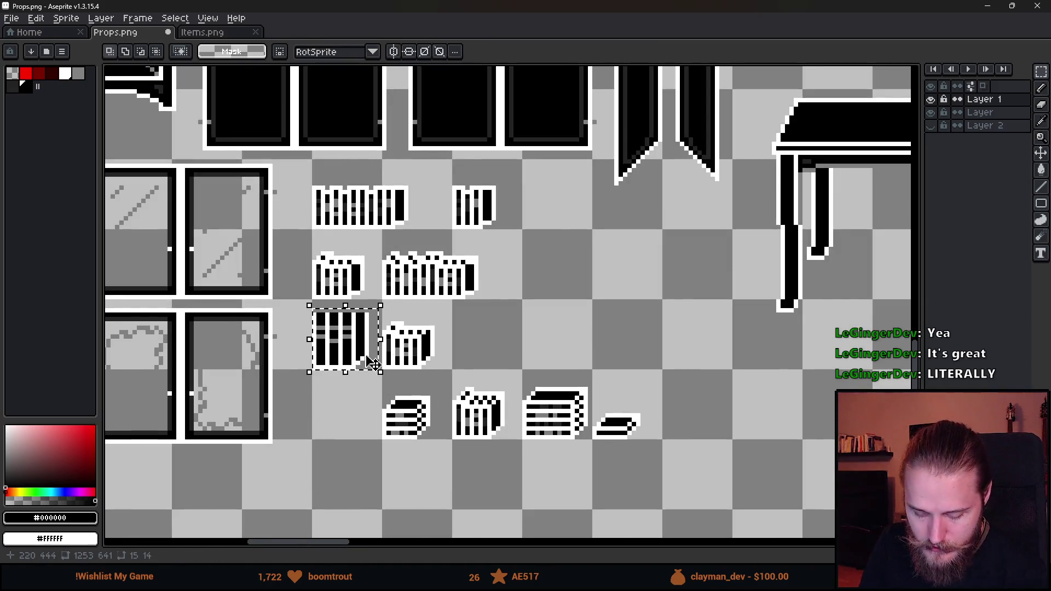
click(345, 407)
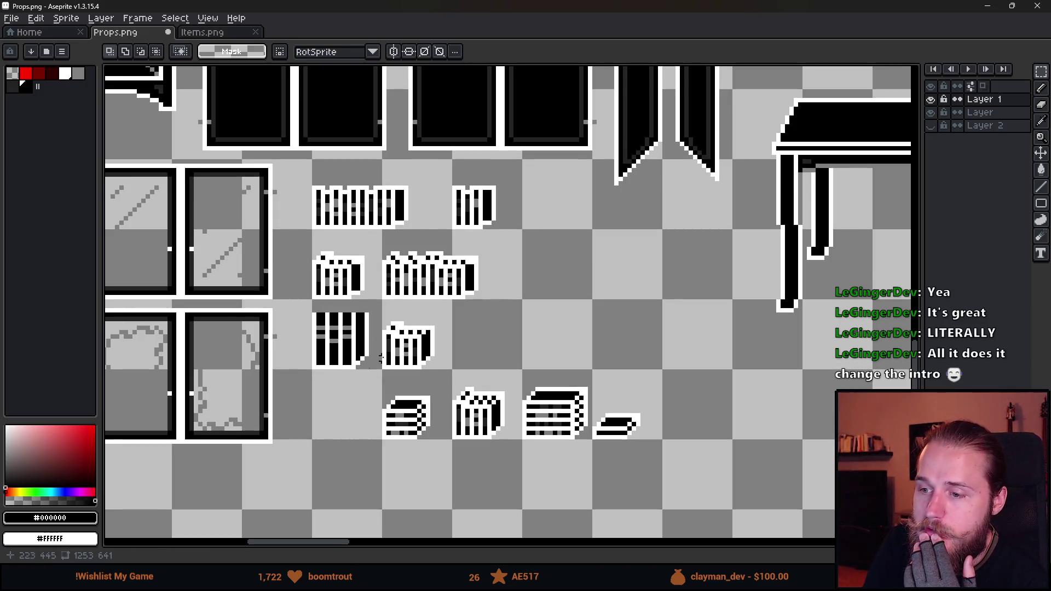
Move the bottom row back left so it lines up under the book rows above.
drag(356, 384, 709, 479)
drag(640, 445, 575, 445)
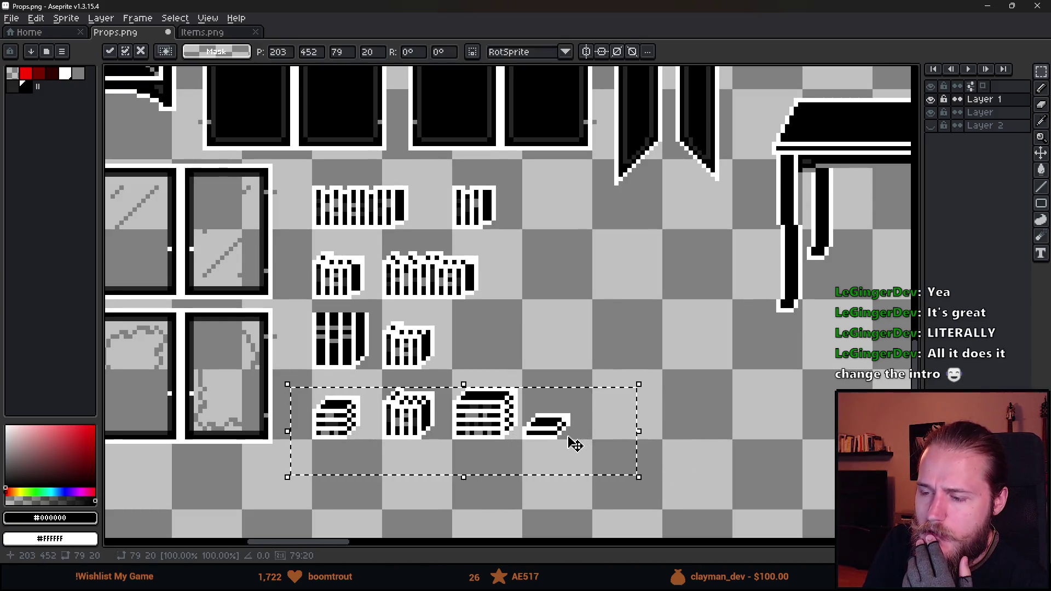
click(610, 307)
scroll(577, 330, down, 5)
scroll(577, 330, up, 3)
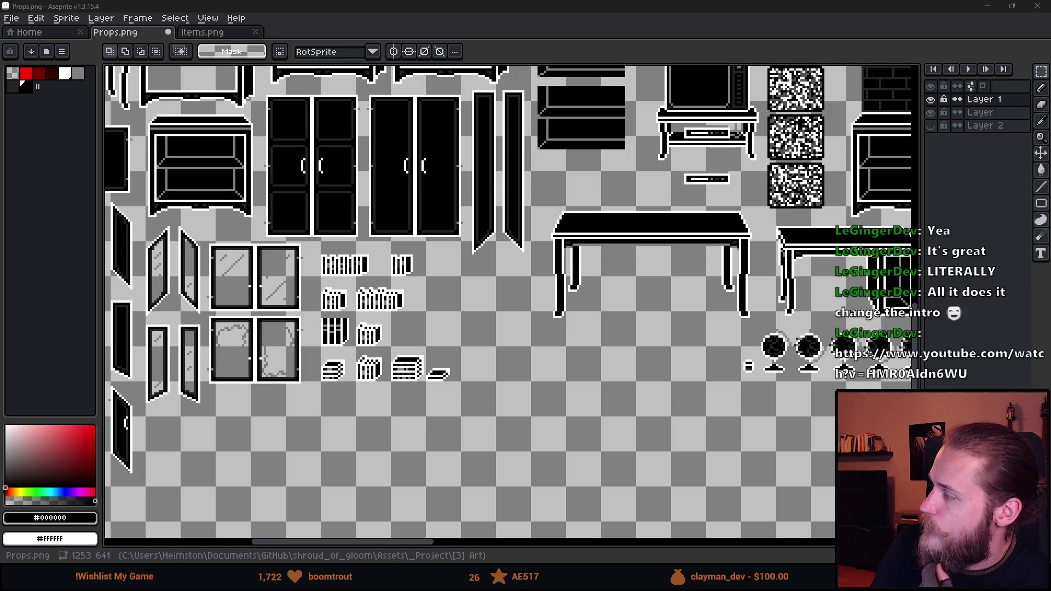
Check a larger bookshelf reference photo in Firefox, then return to Props.png.
key(alt+Tab)
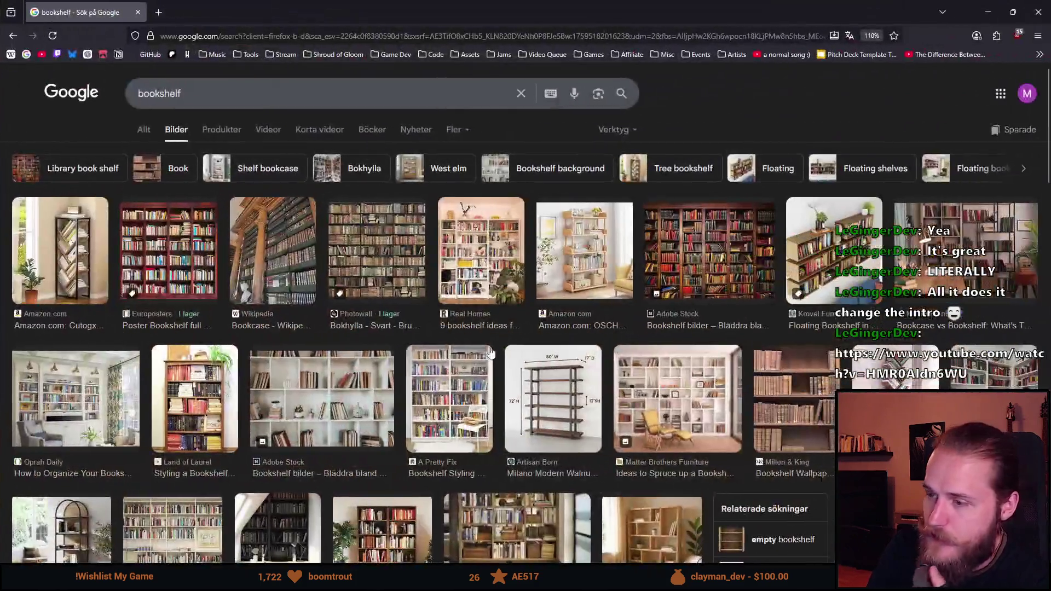
click(542, 266)
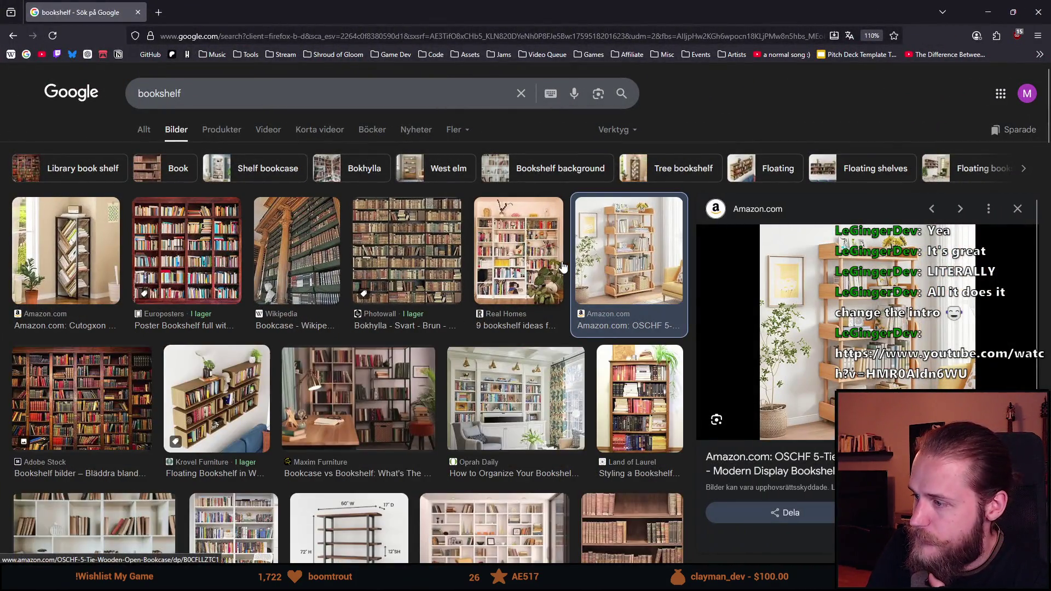
key(alt+Tab)
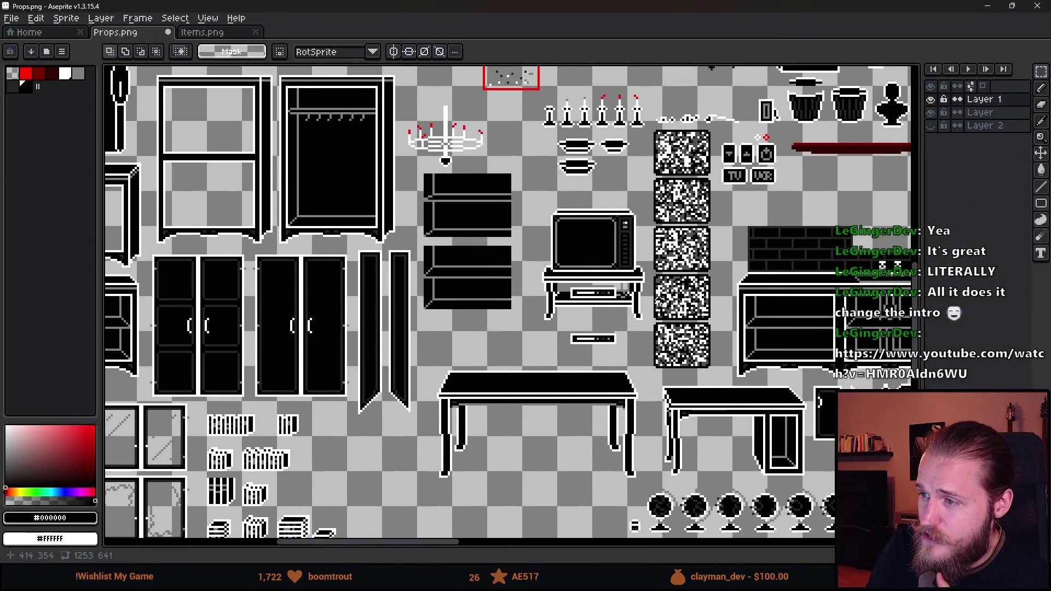
Bring the windows and cabinet area into view and marquee the small remote sprite.
mouse_move(830, 235)
mouse_down()
mouse_move(714, 328)
mouse_move(586, 395)
mouse_up()
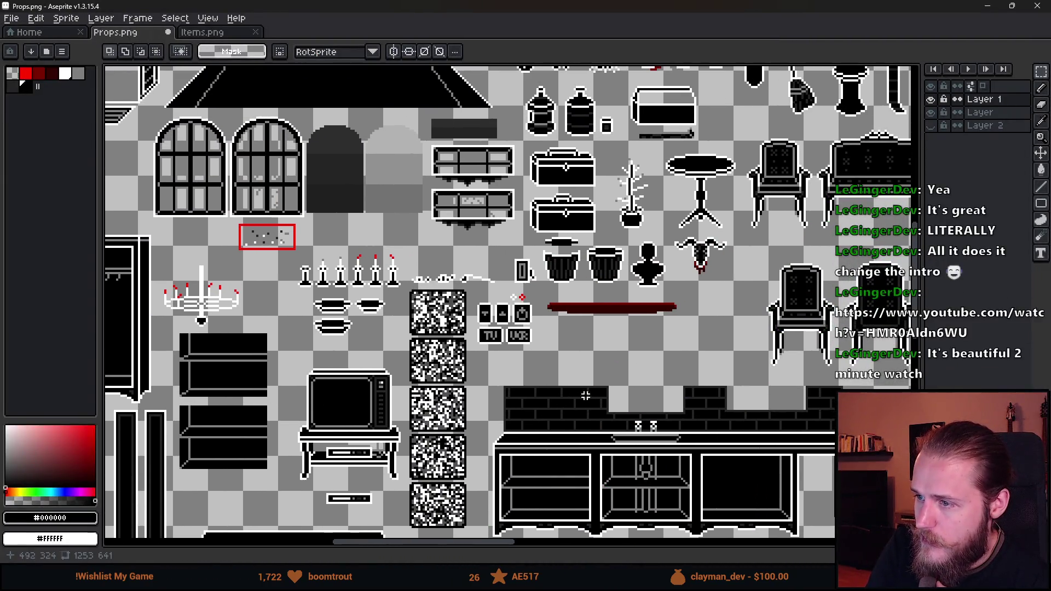
scroll(540, 299, up, 2)
scroll(538, 293, up, 1)
drag(465, 206, 552, 298)
scroll(552, 297, down, 3)
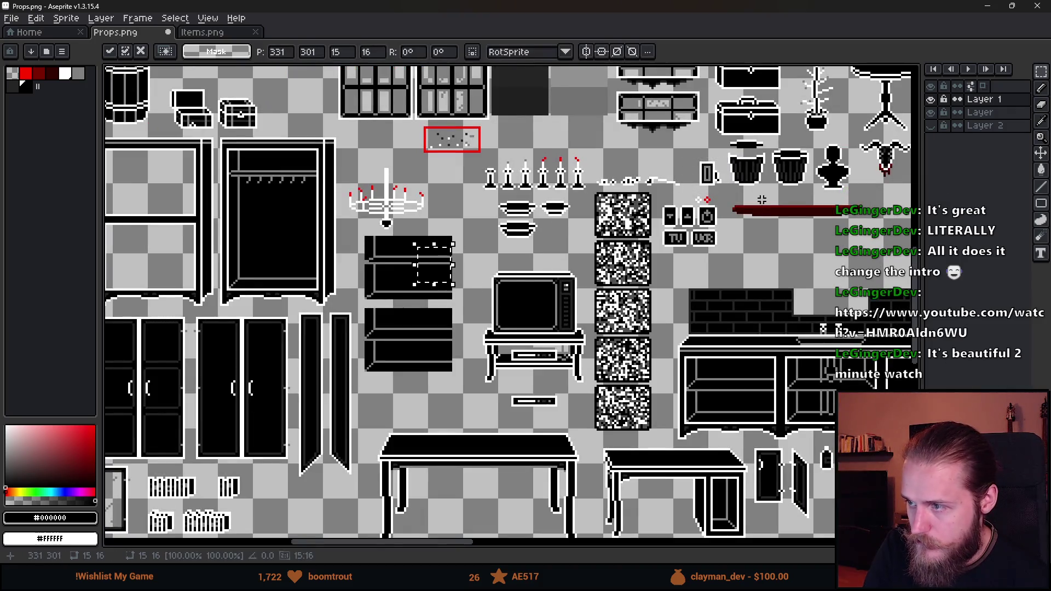
key(Return)
Make 'Layer' the active layer and reselect the remote sprite more tightly.
click(981, 112)
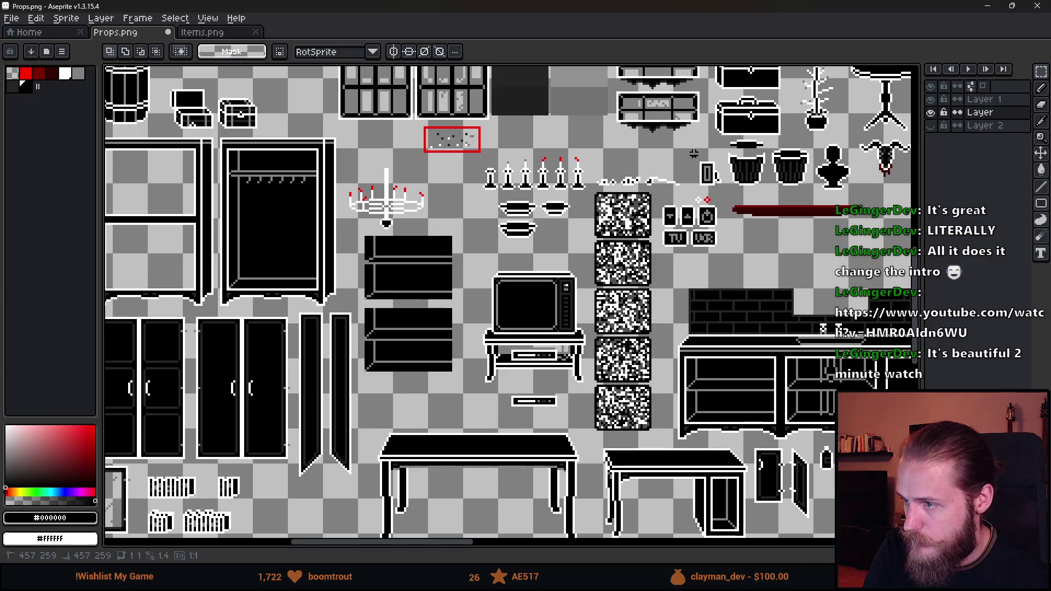
scroll(775, 171, up, 2)
drag(627, 139, 721, 230)
scroll(719, 232, down, 2)
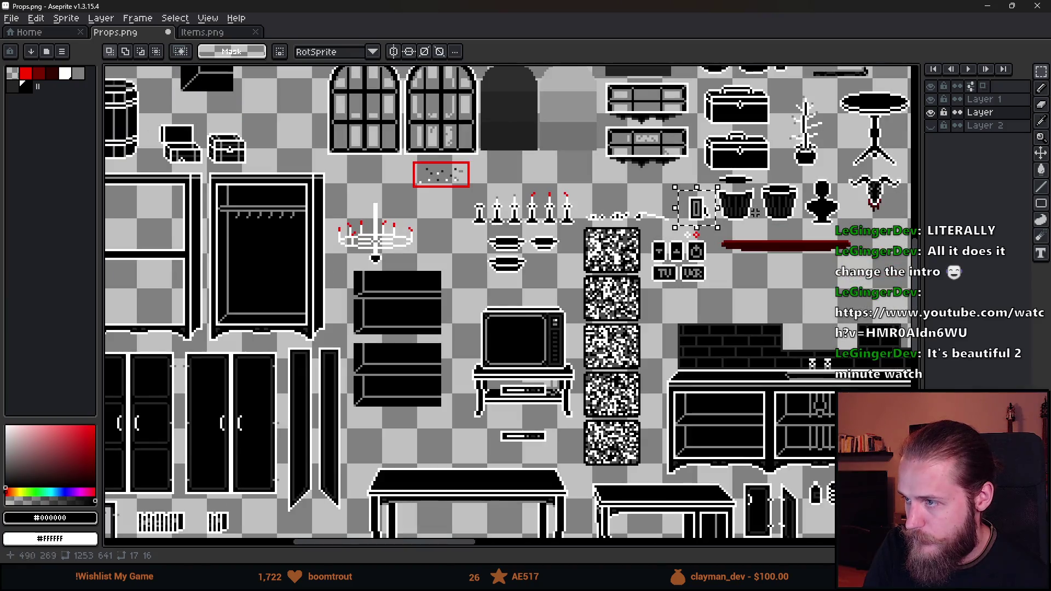